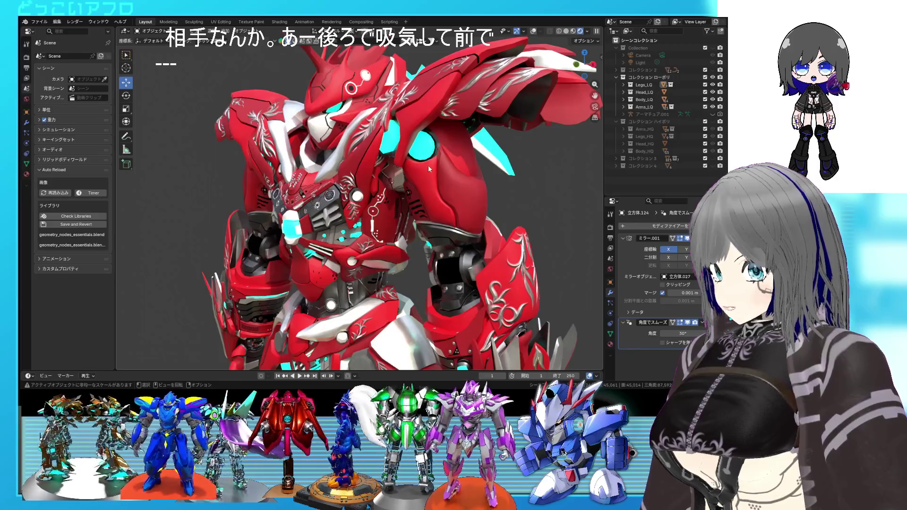
Orbit around the red mech, then show the legs material's nodes in the Shading workspace.
{"action": "mouse_move", "coordinate": [427, 166]}
{"action": "middle_mouse_down"}
{"action": "mouse_move", "coordinate": [261, 164]}
{"action": "mouse_move", "coordinate": [320, 160]}
{"action": "middle_mouse_up"}
{"action": "middle_click_drag", "start_coordinate": [350, 233], "coordinate": [541, 244]}
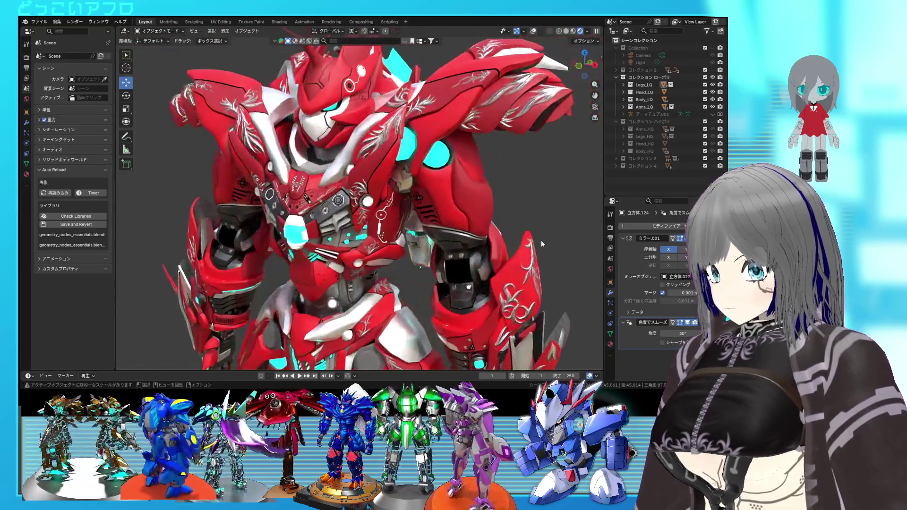
{"action": "mouse_move", "coordinate": [391, 235]}
{"action": "middle_mouse_down"}
{"action": "mouse_move", "coordinate": [470, 235]}
{"action": "mouse_move", "coordinate": [413, 238]}
{"action": "mouse_move", "coordinate": [432, 228]}
{"action": "mouse_move", "coordinate": [441, 240]}
{"action": "mouse_move", "coordinate": [398, 299]}
{"action": "mouse_move", "coordinate": [396, 207]}
{"action": "mouse_move", "coordinate": [380, 177]}
{"action": "middle_mouse_up"}
{"action": "scroll", "coordinate": [428, 233], "scroll_direction": "up", "scroll_amount": 2}
{"action": "scroll", "coordinate": [437, 231], "scroll_direction": "down", "scroll_amount": 2}
{"action": "scroll", "coordinate": [439, 235], "scroll_direction": "up", "scroll_amount": 2}
{"action": "scroll", "coordinate": [394, 222], "scroll_direction": "up", "scroll_amount": 4}
{"action": "scroll", "coordinate": [381, 177], "scroll_direction": "down", "scroll_amount": 3}
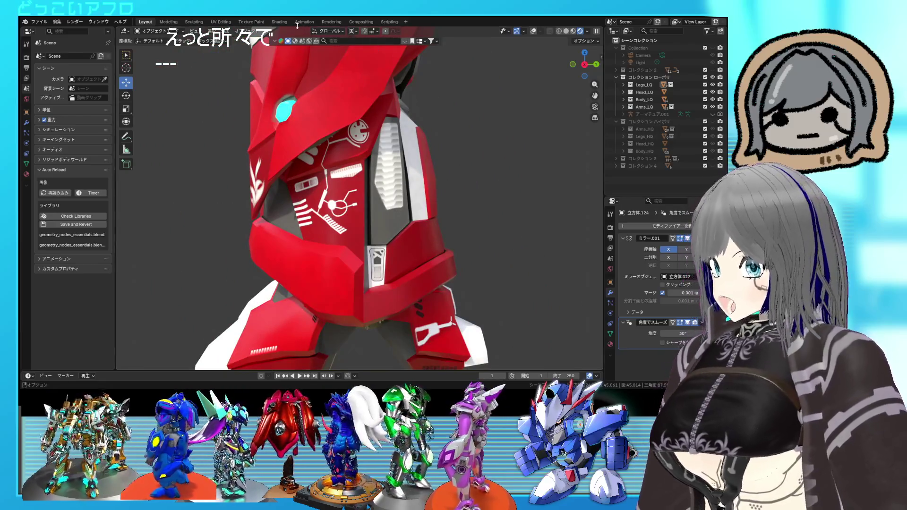
{"action": "left_click", "coordinate": [271, 23]}
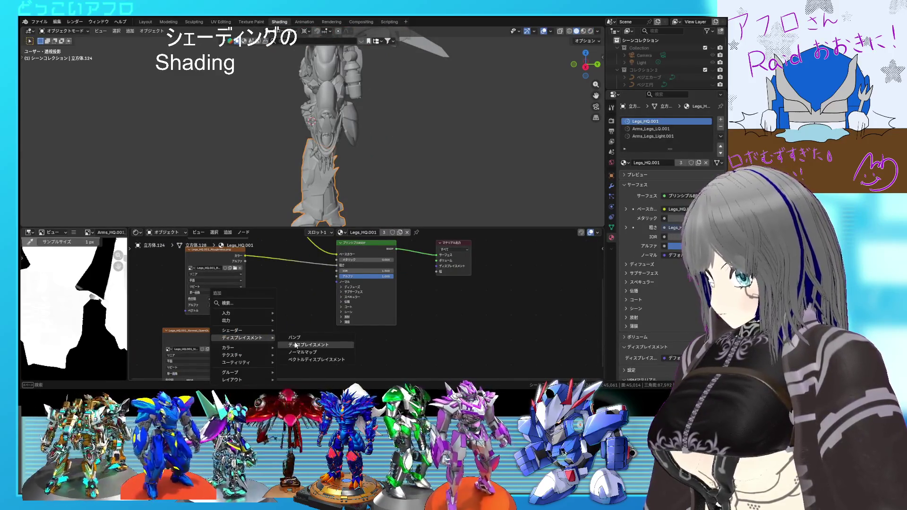
Route the normal texture Color through a new Normal Map node, then go back to Layout.
{"action": "left_click", "coordinate": [297, 353]}
{"action": "left_click_drag", "start_coordinate": [221, 337], "coordinate": [245, 351]}
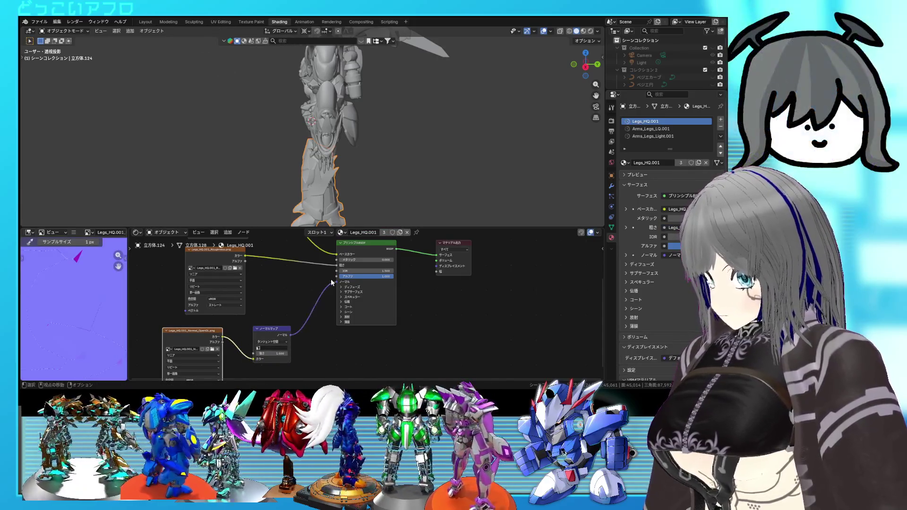
{"action": "left_click", "coordinate": [145, 21]}
{"action": "middle_click_drag", "start_coordinate": [406, 170], "coordinate": [449, 176]}
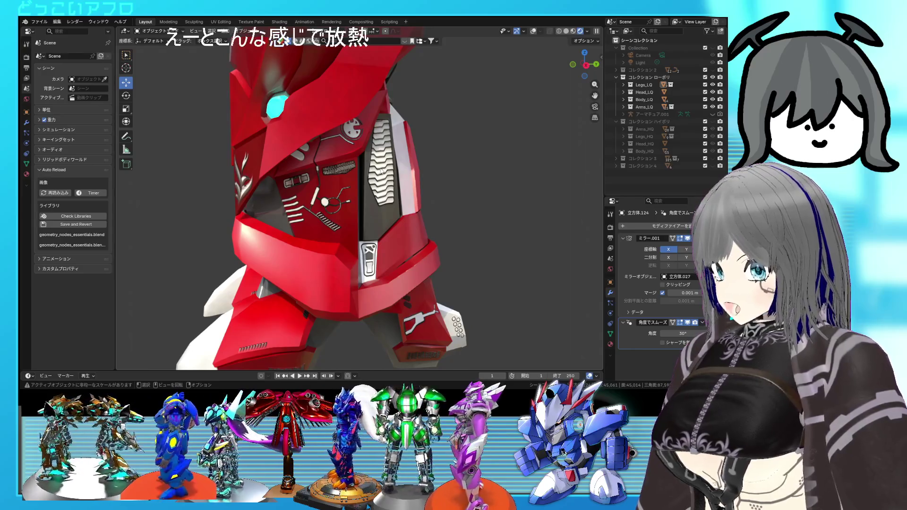
{"action": "mouse_move", "coordinate": [381, 184]}
{"action": "middle_mouse_down"}
{"action": "mouse_move", "coordinate": [413, 206]}
{"action": "mouse_move", "coordinate": [387, 201]}
{"action": "mouse_move", "coordinate": [429, 197]}
{"action": "mouse_move", "coordinate": [367, 179]}
{"action": "mouse_move", "coordinate": [401, 171]}
{"action": "mouse_move", "coordinate": [324, 188]}
{"action": "mouse_move", "coordinate": [370, 170]}
{"action": "mouse_move", "coordinate": [401, 193]}
{"action": "mouse_move", "coordinate": [391, 209]}
{"action": "mouse_move", "coordinate": [524, 230]}
{"action": "mouse_move", "coordinate": [387, 164]}
{"action": "mouse_move", "coordinate": [234, 144]}
{"action": "middle_mouse_up"}
{"action": "scroll", "coordinate": [392, 196], "scroll_direction": "down", "scroll_amount": 3}
{"action": "scroll", "coordinate": [386, 158], "scroll_direction": "up", "scroll_amount": 5}
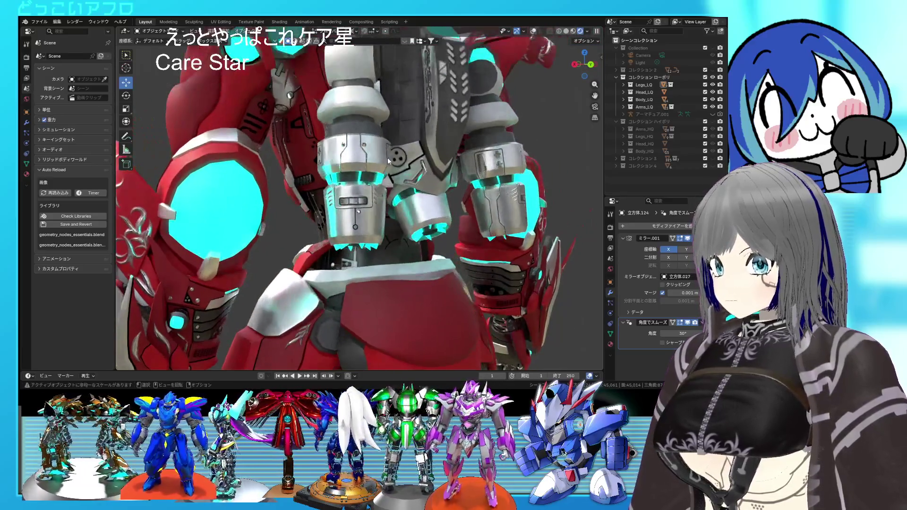
{"action": "scroll", "coordinate": [391, 156], "scroll_direction": "up", "scroll_amount": 1}
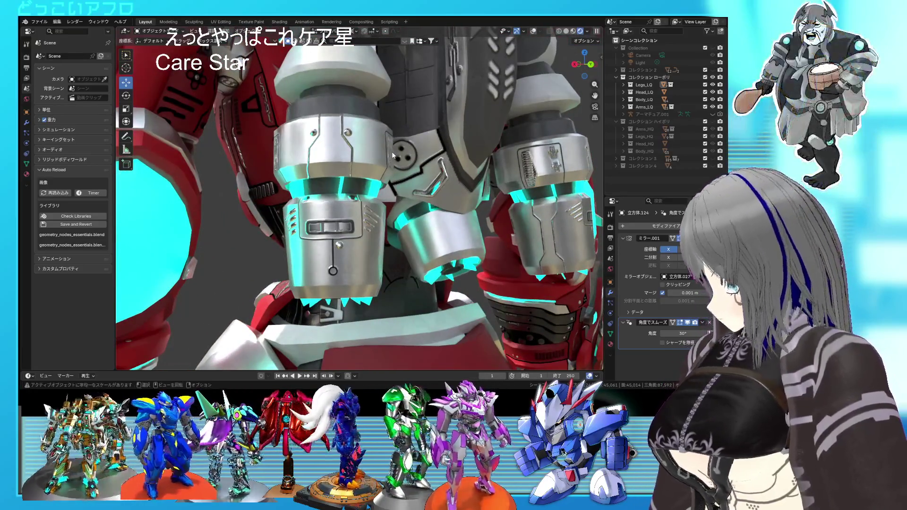
{"action": "mouse_move", "coordinate": [408, 175]}
{"action": "middle_mouse_down"}
{"action": "mouse_move", "coordinate": [352, 144]}
{"action": "mouse_move", "coordinate": [392, 160]}
{"action": "mouse_move", "coordinate": [401, 149]}
{"action": "mouse_move", "coordinate": [501, 166]}
{"action": "mouse_move", "coordinate": [434, 154]}
{"action": "mouse_move", "coordinate": [344, 183]}
{"action": "mouse_move", "coordinate": [370, 193]}
{"action": "mouse_move", "coordinate": [321, 157]}
{"action": "mouse_move", "coordinate": [379, 180]}
{"action": "mouse_move", "coordinate": [430, 162]}
{"action": "mouse_move", "coordinate": [415, 175]}
{"action": "mouse_move", "coordinate": [465, 202]}
{"action": "mouse_move", "coordinate": [327, 222]}
{"action": "mouse_move", "coordinate": [325, 200]}
{"action": "mouse_move", "coordinate": [342, 213]}
{"action": "mouse_move", "coordinate": [353, 176]}
{"action": "mouse_move", "coordinate": [438, 208]}
{"action": "middle_mouse_up"}
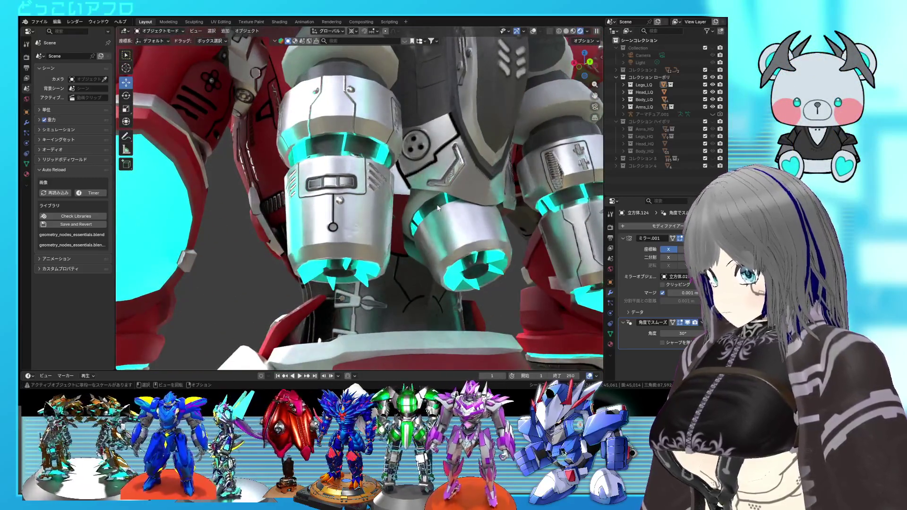
{"action": "scroll", "coordinate": [438, 208], "scroll_direction": "up", "scroll_amount": 2}
{"action": "scroll", "coordinate": [426, 204], "scroll_direction": "down", "scroll_amount": 3}
{"action": "mouse_move", "coordinate": [426, 204]}
{"action": "middle_mouse_down"}
{"action": "mouse_move", "coordinate": [395, 231]}
{"action": "mouse_move", "coordinate": [482, 249]}
{"action": "middle_mouse_up"}
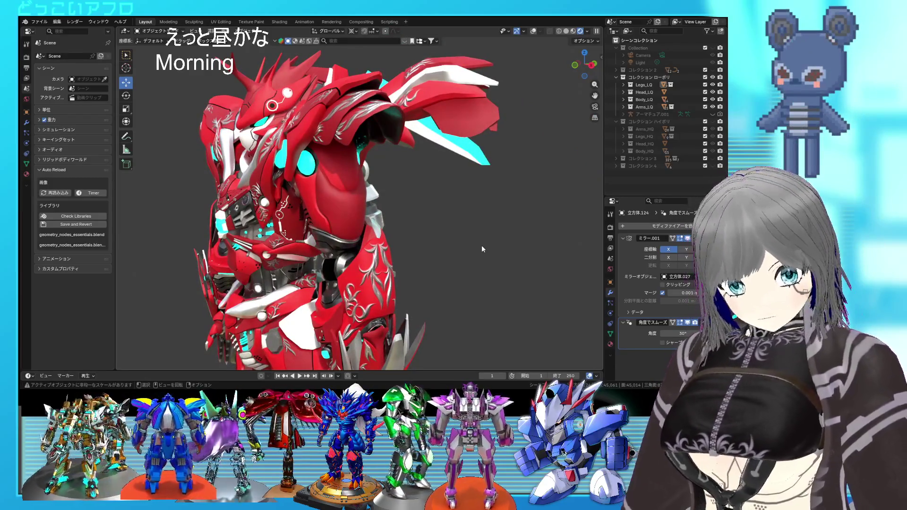
{"action": "middle_click_drag", "start_coordinate": [473, 247], "coordinate": [501, 250]}
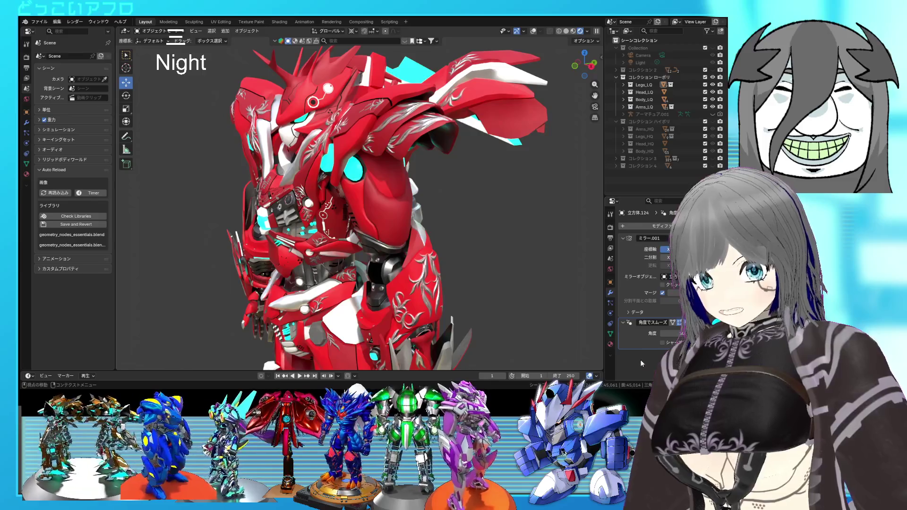
{"action": "mouse_move", "coordinate": [440, 271]}
{"action": "middle_mouse_down"}
{"action": "mouse_move", "coordinate": [515, 269]}
{"action": "mouse_move", "coordinate": [453, 274]}
{"action": "mouse_move", "coordinate": [435, 265]}
{"action": "mouse_move", "coordinate": [456, 248]}
{"action": "mouse_move", "coordinate": [447, 263]}
{"action": "mouse_move", "coordinate": [474, 267]}
{"action": "middle_mouse_up"}
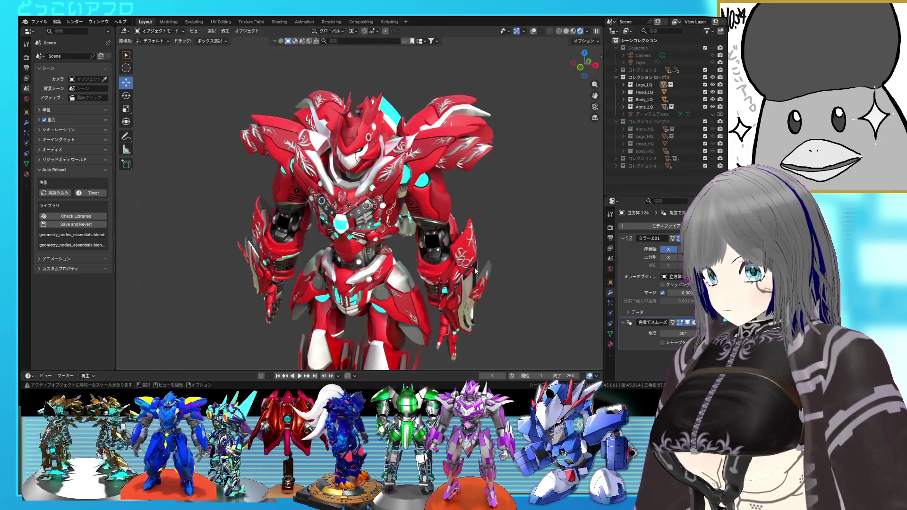
{"action": "mouse_move", "coordinate": [473, 268]}
{"action": "middle_mouse_down"}
{"action": "mouse_move", "coordinate": [396, 226]}
{"action": "mouse_move", "coordinate": [515, 234]}
{"action": "middle_mouse_up"}
{"action": "scroll", "coordinate": [432, 237], "scroll_direction": "up", "scroll_amount": 3}
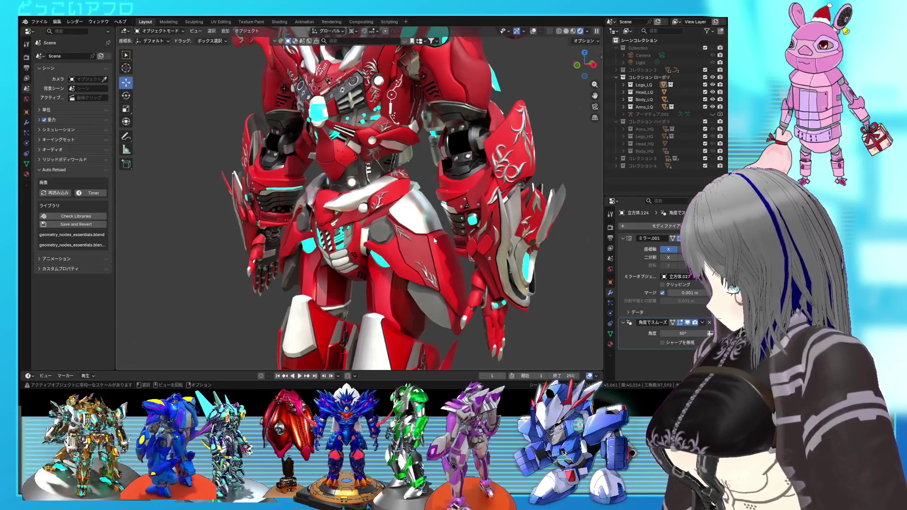
{"action": "mouse_move", "coordinate": [432, 236]}
{"action": "middle_mouse_down"}
{"action": "mouse_move", "coordinate": [450, 239]}
{"action": "mouse_move", "coordinate": [454, 214]}
{"action": "mouse_move", "coordinate": [446, 236]}
{"action": "mouse_move", "coordinate": [433, 234]}
{"action": "mouse_move", "coordinate": [421, 164]}
{"action": "mouse_move", "coordinate": [421, 244]}
{"action": "middle_mouse_up"}
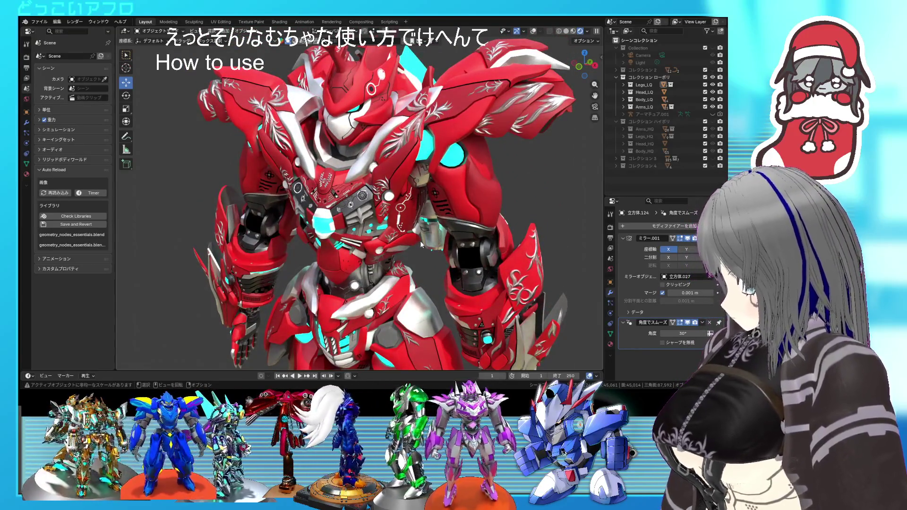
{"action": "mouse_move", "coordinate": [421, 240]}
{"action": "middle_mouse_down"}
{"action": "mouse_move", "coordinate": [414, 225]}
{"action": "mouse_move", "coordinate": [347, 217]}
{"action": "mouse_move", "coordinate": [454, 236]}
{"action": "mouse_move", "coordinate": [442, 239]}
{"action": "middle_mouse_up"}
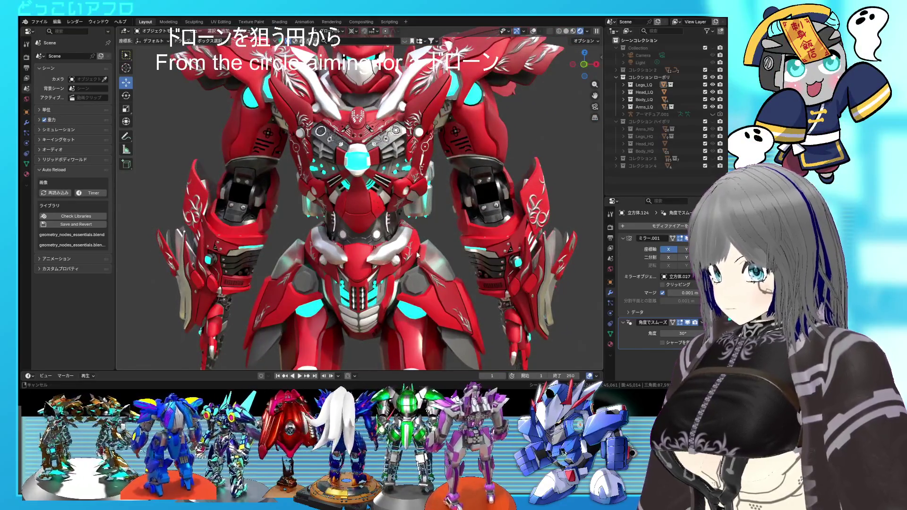
{"action": "scroll", "coordinate": [405, 222], "scroll_direction": "down", "scroll_amount": 3}
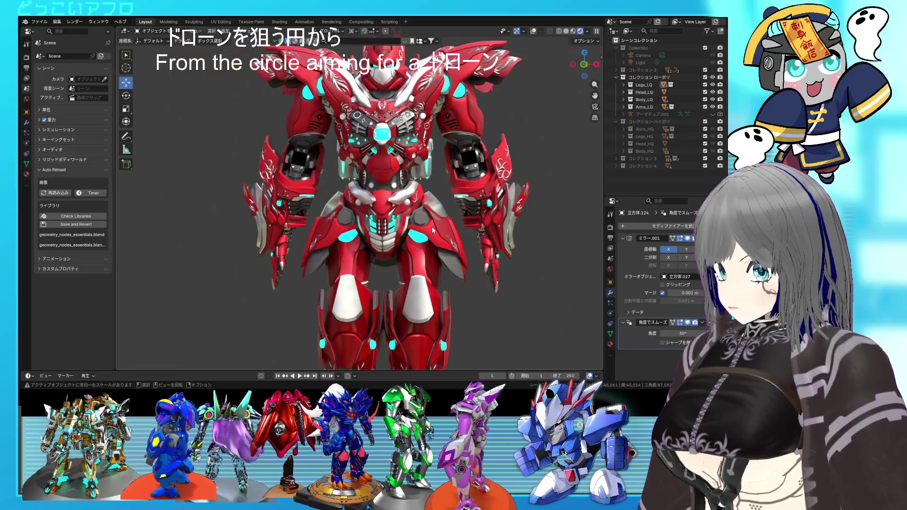
{"action": "mouse_move", "coordinate": [431, 227]}
{"action": "middle_mouse_down"}
{"action": "mouse_move", "coordinate": [317, 227]}
{"action": "mouse_move", "coordinate": [357, 197]}
{"action": "middle_mouse_up"}
{"action": "scroll", "coordinate": [356, 199], "scroll_direction": "up", "scroll_amount": 4}
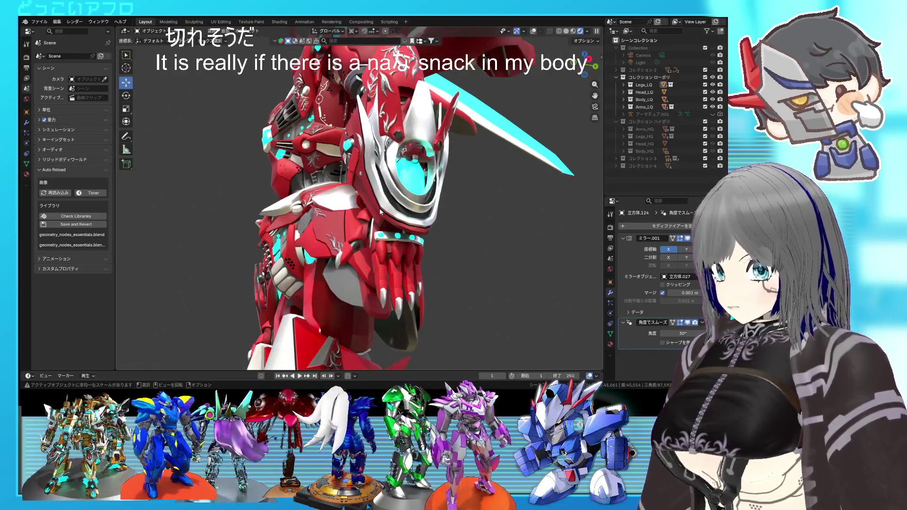
{"action": "mouse_move", "coordinate": [381, 212]}
{"action": "middle_mouse_down"}
{"action": "mouse_move", "coordinate": [455, 234]}
{"action": "mouse_move", "coordinate": [369, 228]}
{"action": "mouse_move", "coordinate": [381, 278]}
{"action": "mouse_move", "coordinate": [400, 252]}
{"action": "mouse_move", "coordinate": [425, 254]}
{"action": "mouse_move", "coordinate": [428, 223]}
{"action": "mouse_move", "coordinate": [407, 232]}
{"action": "middle_mouse_up"}
{"action": "scroll", "coordinate": [425, 223], "scroll_direction": "down", "scroll_amount": 2}
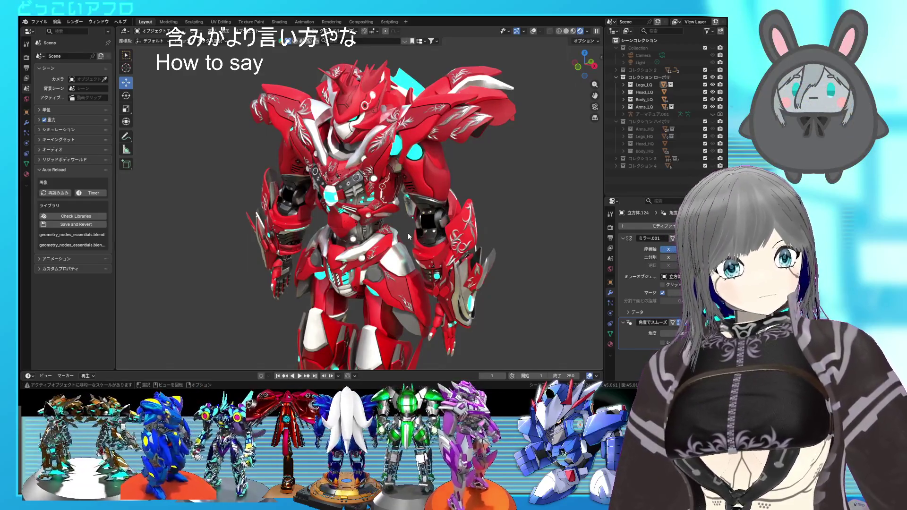
{"action": "mouse_move", "coordinate": [407, 232]}
{"action": "middle_mouse_down"}
{"action": "mouse_move", "coordinate": [417, 206]}
{"action": "mouse_move", "coordinate": [388, 208]}
{"action": "mouse_move", "coordinate": [380, 230]}
{"action": "middle_mouse_up"}
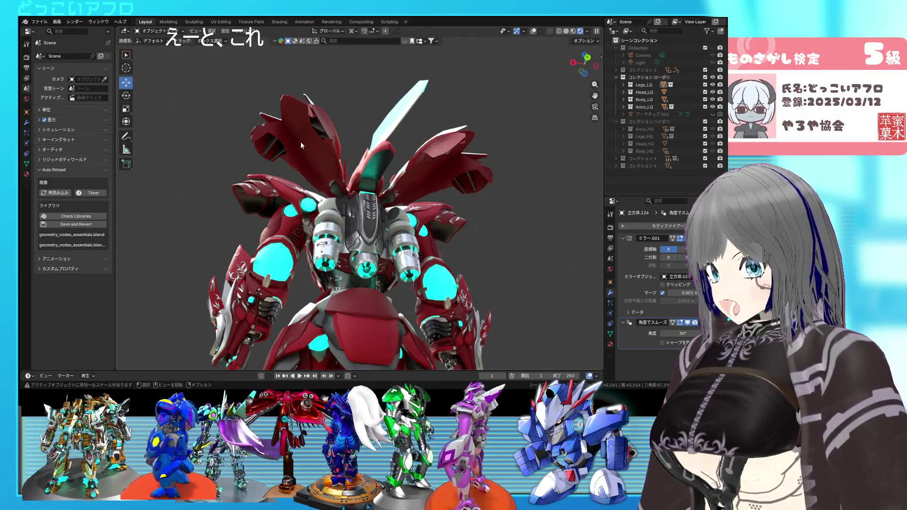
{"action": "mouse_move", "coordinate": [311, 147]}
{"action": "middle_mouse_down"}
{"action": "mouse_move", "coordinate": [335, 149]}
{"action": "mouse_move", "coordinate": [345, 137]}
{"action": "mouse_move", "coordinate": [257, 162]}
{"action": "mouse_move", "coordinate": [308, 163]}
{"action": "mouse_move", "coordinate": [315, 187]}
{"action": "middle_mouse_up"}
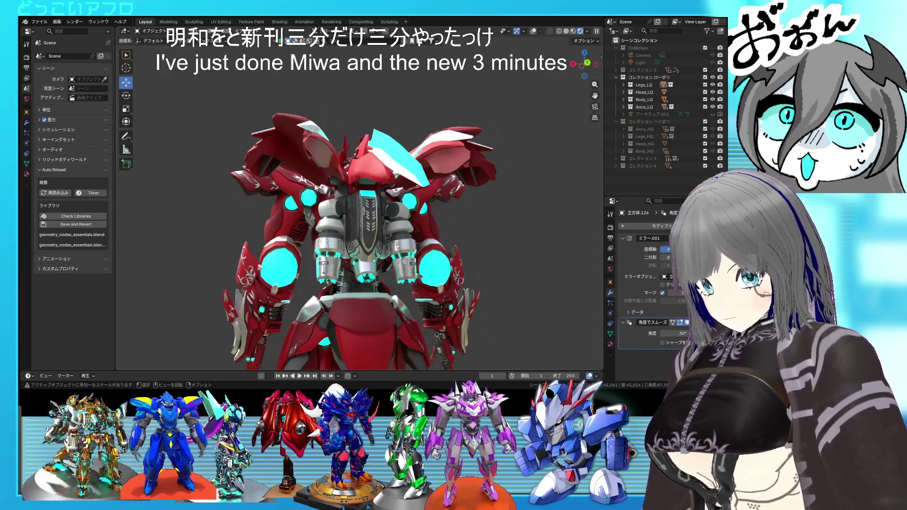
{"action": "middle_click_drag", "start_coordinate": [427, 217], "coordinate": [369, 274]}
{"action": "middle_click_drag", "start_coordinate": [437, 284], "coordinate": [433, 282]}
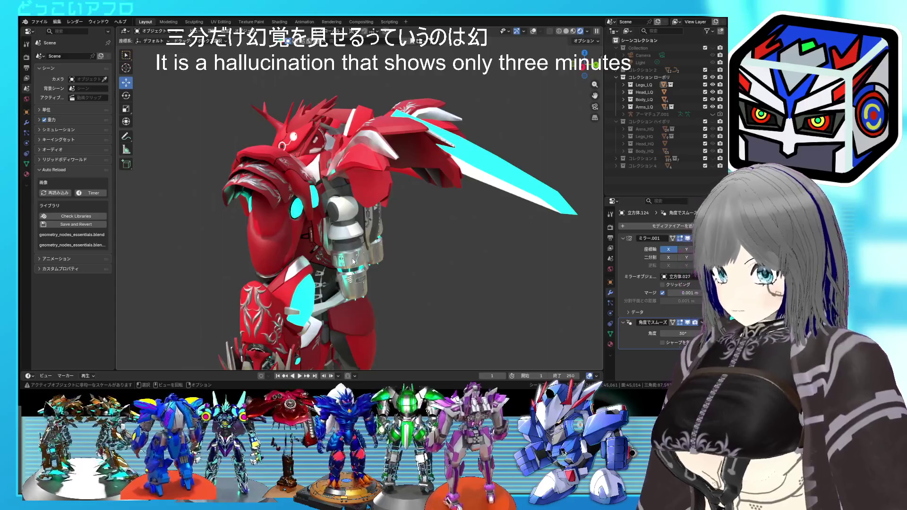
{"action": "middle_click_drag", "start_coordinate": [356, 263], "coordinate": [392, 264]}
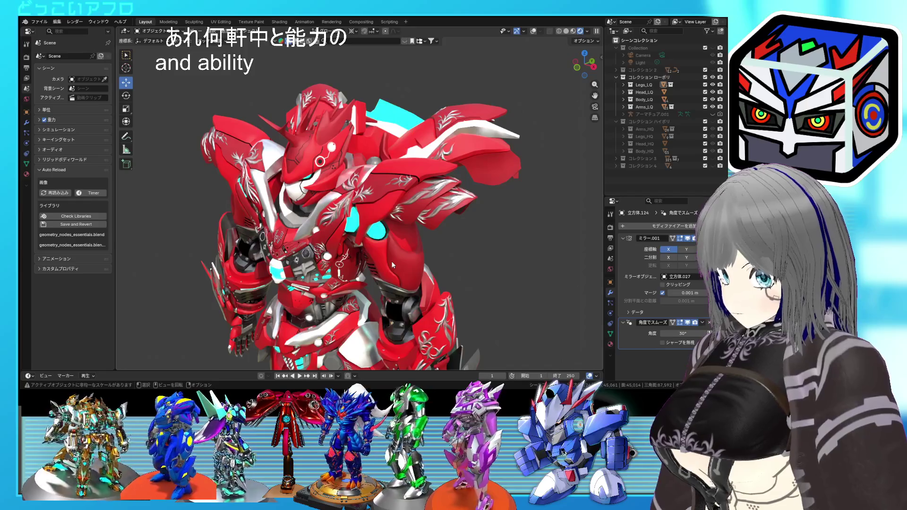
{"action": "mouse_move", "coordinate": [390, 262]}
{"action": "middle_mouse_down"}
{"action": "mouse_move", "coordinate": [391, 254]}
{"action": "mouse_move", "coordinate": [392, 274]}
{"action": "mouse_move", "coordinate": [373, 259]}
{"action": "middle_mouse_up"}
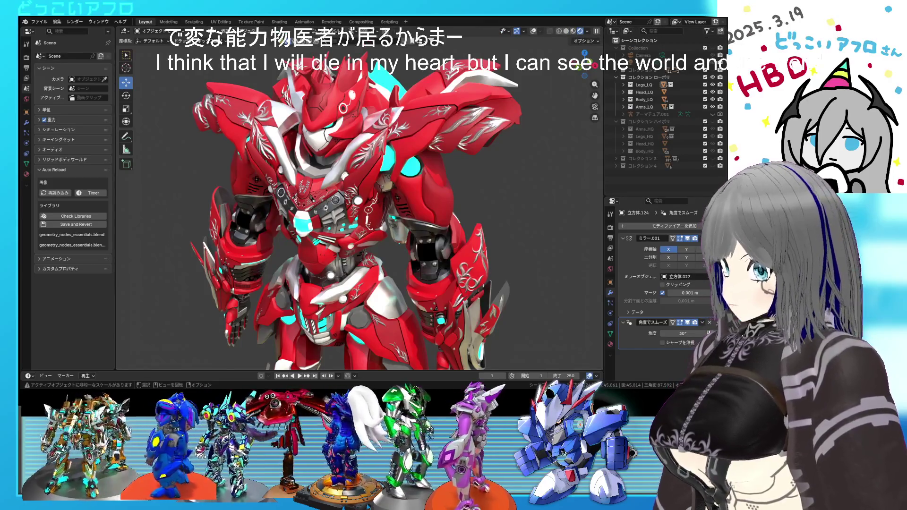
{"action": "mouse_move", "coordinate": [415, 226]}
{"action": "middle_mouse_down"}
{"action": "mouse_move", "coordinate": [342, 212]}
{"action": "mouse_move", "coordinate": [350, 235]}
{"action": "mouse_move", "coordinate": [239, 235]}
{"action": "mouse_move", "coordinate": [355, 284]}
{"action": "mouse_move", "coordinate": [352, 213]}
{"action": "mouse_move", "coordinate": [557, 235]}
{"action": "middle_mouse_up"}
{"action": "mouse_move", "coordinate": [502, 228]}
{"action": "middle_mouse_down"}
{"action": "mouse_move", "coordinate": [344, 228]}
{"action": "mouse_move", "coordinate": [421, 229]}
{"action": "mouse_move", "coordinate": [359, 241]}
{"action": "mouse_move", "coordinate": [322, 194]}
{"action": "middle_mouse_up"}
{"action": "mouse_move", "coordinate": [354, 219]}
{"action": "middle_mouse_down"}
{"action": "mouse_move", "coordinate": [476, 239]}
{"action": "mouse_move", "coordinate": [410, 285]}
{"action": "mouse_move", "coordinate": [331, 212]}
{"action": "middle_mouse_up"}
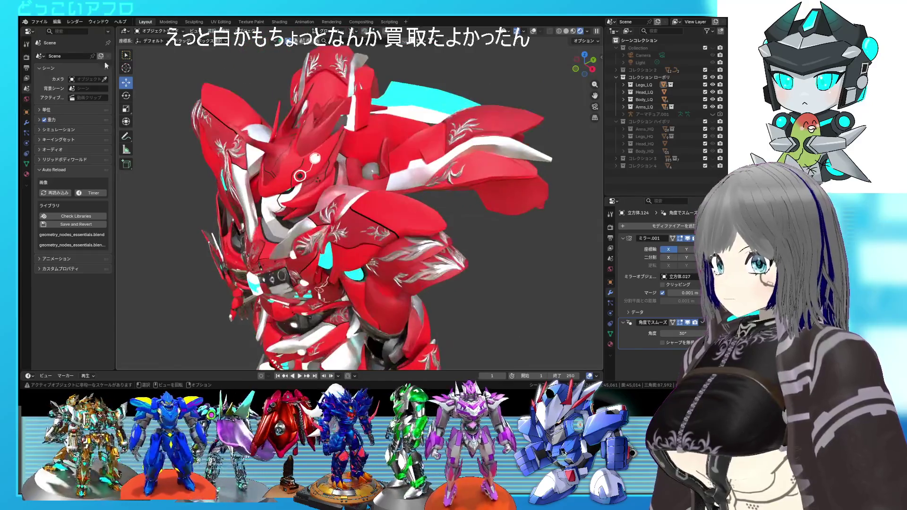
{"action": "left_click", "coordinate": [39, 22]}
Open the recent grey mech project, discarding unsaved changes, and zoom in on it.
{"action": "mouse_move", "coordinate": [62, 44]}
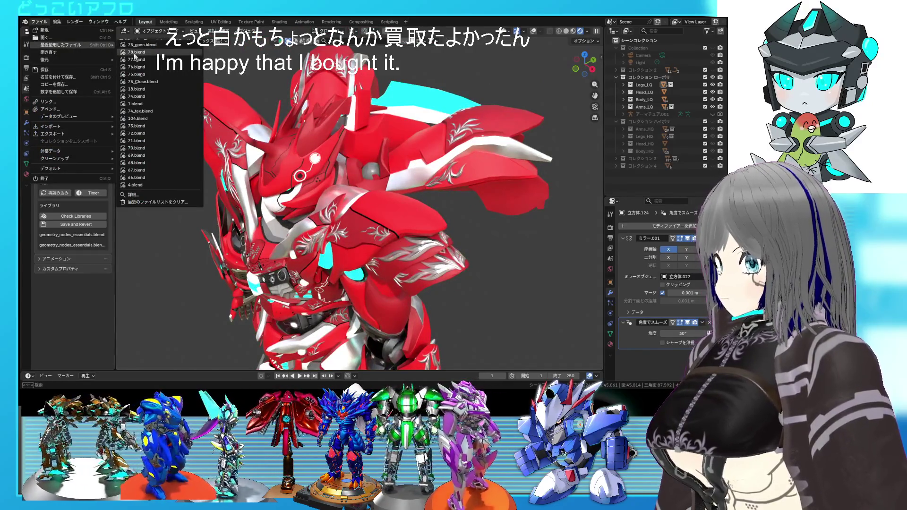
{"action": "left_click", "coordinate": [137, 52]}
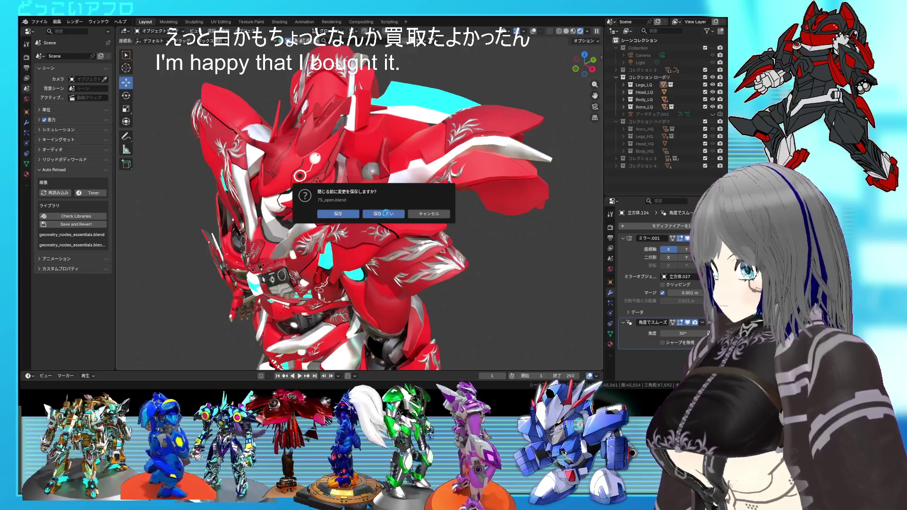
{"action": "left_click", "coordinate": [386, 214]}
{"action": "mouse_move", "coordinate": [386, 212]}
{"action": "middle_mouse_down"}
{"action": "mouse_move", "coordinate": [399, 209]}
{"action": "mouse_move", "coordinate": [344, 217]}
{"action": "mouse_move", "coordinate": [401, 214]}
{"action": "middle_mouse_up"}
{"action": "scroll", "coordinate": [361, 202], "scroll_direction": "up", "scroll_amount": 5}
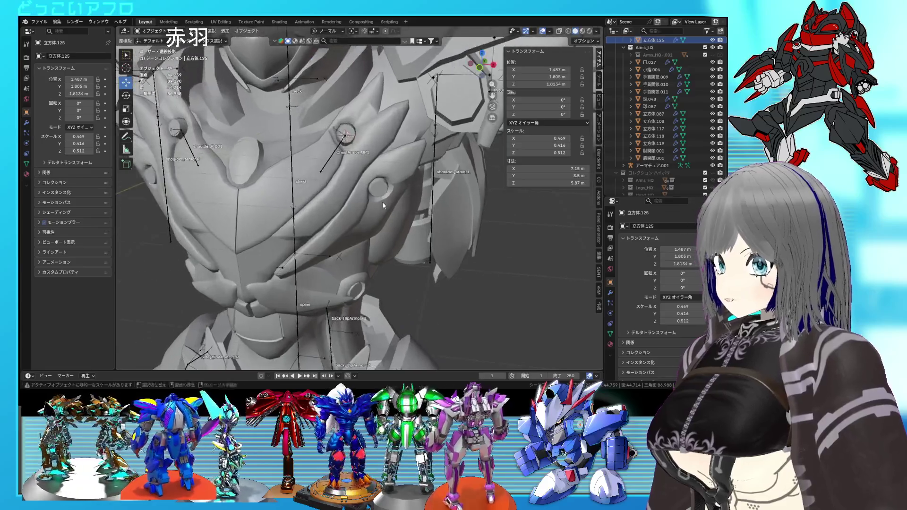
Select armature アーマチュア.001 and enter Edit Mode on its bones.
{"action": "left_click", "coordinate": [333, 163]}
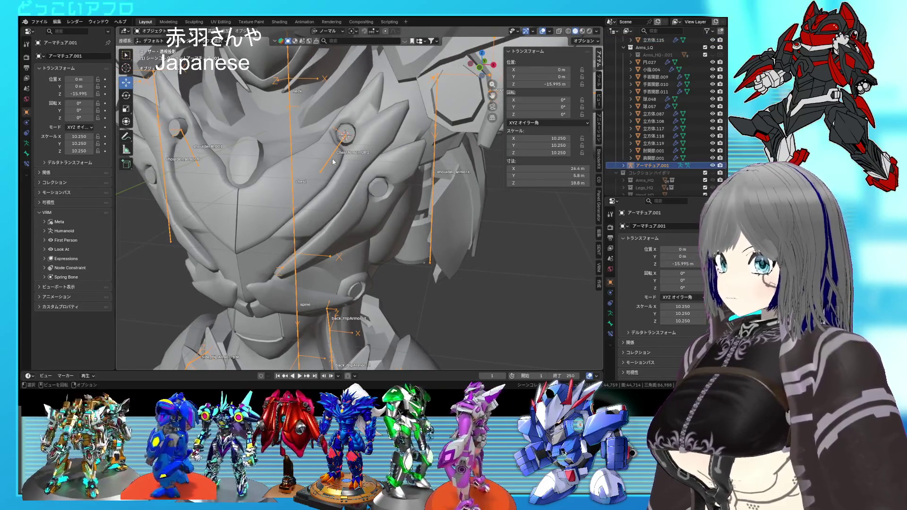
{"action": "key", "text": "Tab"}
{"action": "mouse_move", "coordinate": [333, 157]}
{"action": "middle_mouse_down"}
{"action": "mouse_move", "coordinate": [316, 154]}
{"action": "mouse_move", "coordinate": [328, 156]}
{"action": "middle_mouse_up"}
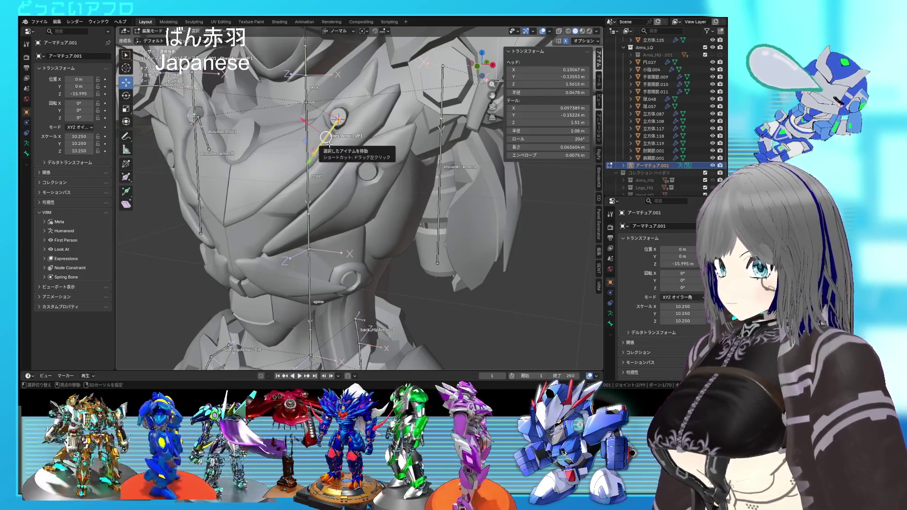
Duplicate ChestArmor_UP1 as ChestArmor_UP1.001, rotate it and move it onto the next chest plate.
{"action": "key", "text": "shift+d"}
{"action": "left_click", "coordinate": [356, 198]}
{"action": "middle_click_drag", "start_coordinate": [356, 199], "coordinate": [364, 200]}
{"action": "left_click", "coordinate": [373, 225]}
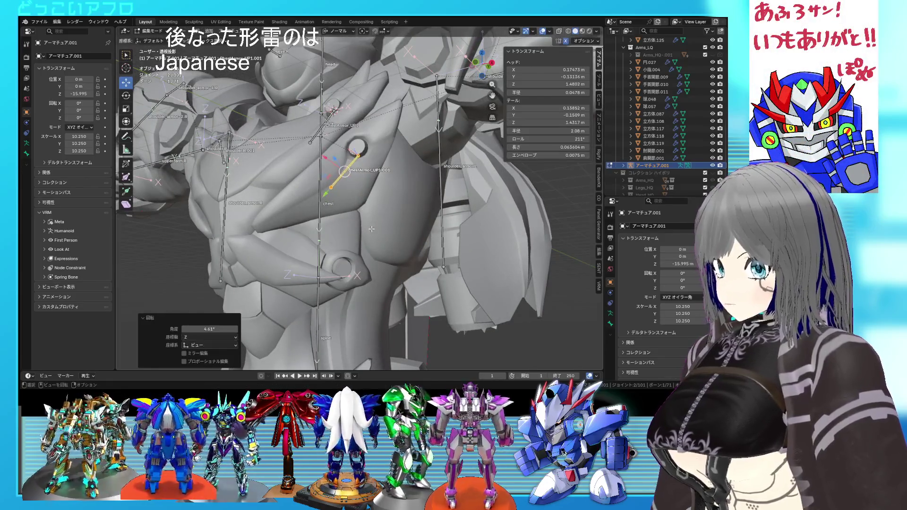
{"action": "key", "text": "g"}
{"action": "left_click", "coordinate": [373, 227]}
{"action": "mouse_move", "coordinate": [373, 226]}
{"action": "middle_mouse_down"}
{"action": "mouse_move", "coordinate": [377, 248]}
{"action": "mouse_move", "coordinate": [282, 228]}
{"action": "mouse_move", "coordinate": [363, 240]}
{"action": "mouse_move", "coordinate": [321, 137]}
{"action": "middle_mouse_up"}
{"action": "key", "text": "Tab"}
Place the 3D cursor at the centre of the round hole's edge loop on mesh 立方体.027.
{"action": "left_click", "coordinate": [320, 137]}
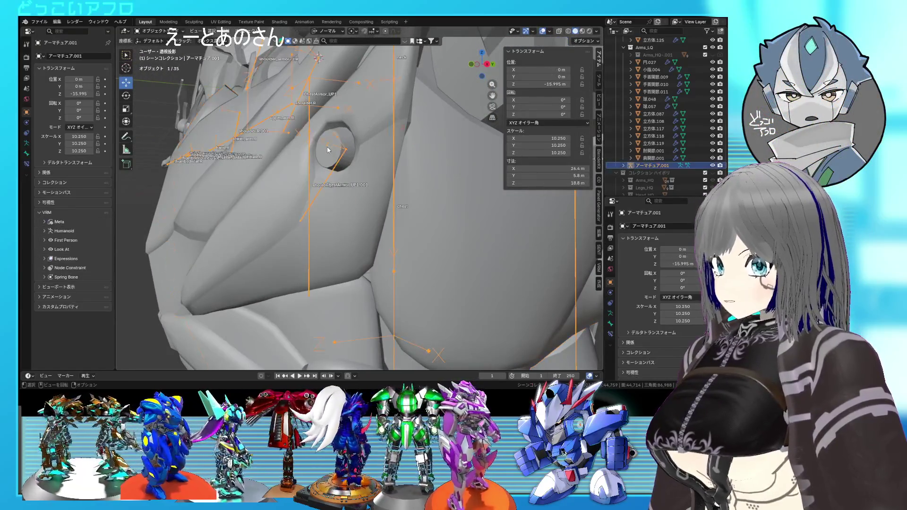
{"action": "key", "text": "Tab"}
{"action": "middle_click_drag", "start_coordinate": [324, 152], "coordinate": [357, 175]}
{"action": "left_click", "coordinate": [333, 188], "text": "alt"}
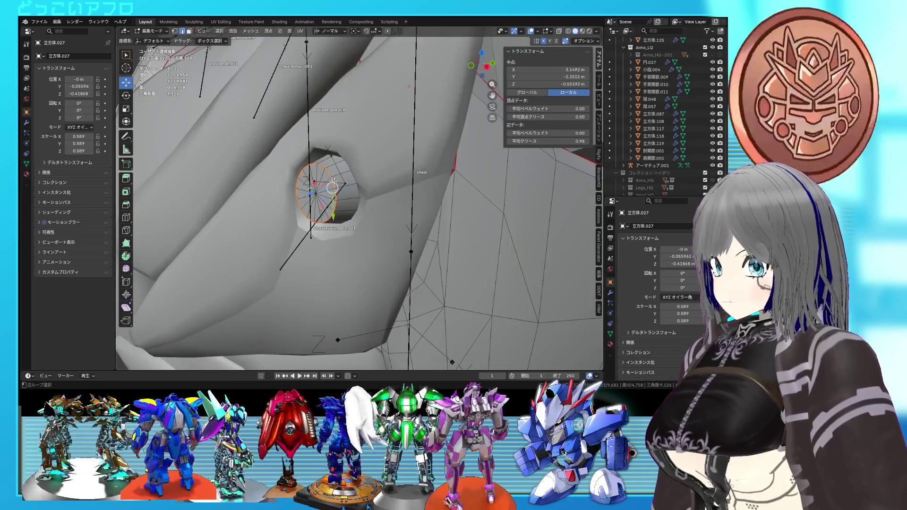
{"action": "key", "text": "z"}
{"action": "middle_click_drag", "start_coordinate": [334, 194], "coordinate": [369, 198]}
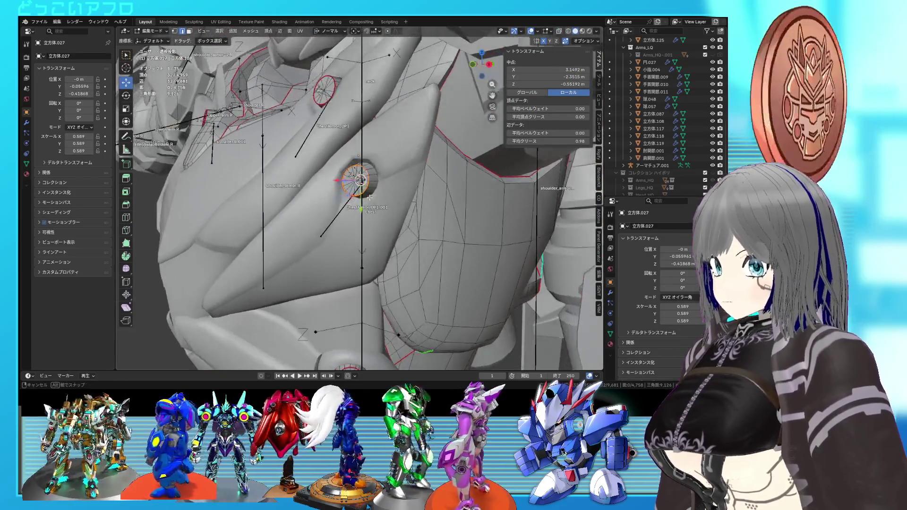
Switch back to the armature, select ChestArmor_UP1.001 and bring up the Shift+S snap menu.
{"action": "key", "text": "alt+q"}
{"action": "left_click", "coordinate": [341, 208]}
{"action": "key", "text": "shift+s"}
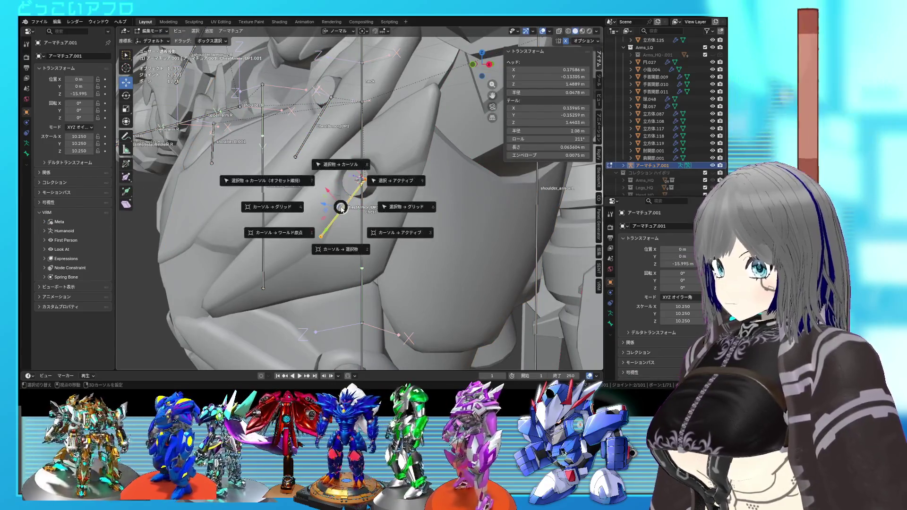
Snap ChestArmor_UP1.001 to the 3D cursor and set the Pivot Point to 3D Cursor.
{"action": "left_click", "coordinate": [340, 164]}
{"action": "mouse_move", "coordinate": [340, 165]}
{"action": "middle_mouse_down"}
{"action": "mouse_move", "coordinate": [370, 160]}
{"action": "mouse_move", "coordinate": [283, 133]}
{"action": "mouse_move", "coordinate": [377, 172]}
{"action": "middle_mouse_up"}
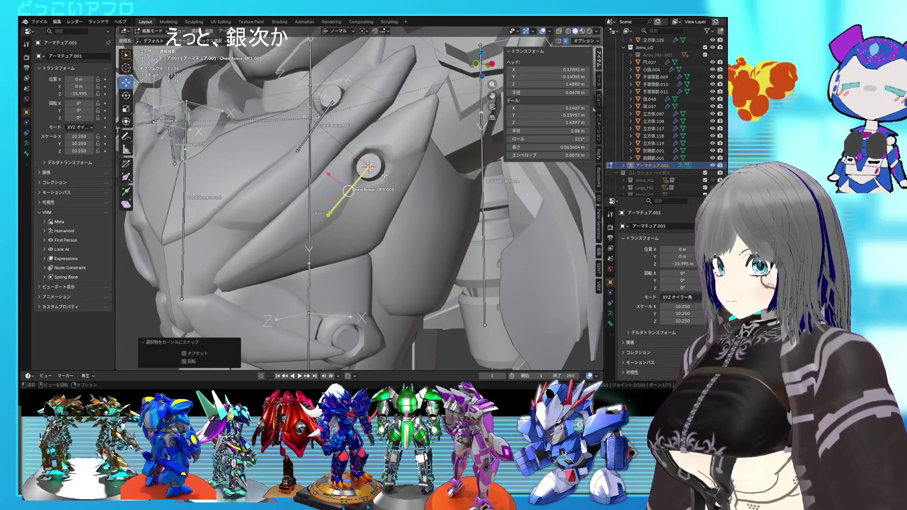
{"action": "left_click", "coordinate": [363, 31]}
{"action": "left_click", "coordinate": [380, 57]}
Rotate ChestArmor_UP1.001 about its Z and Y axes to lie along the plate, then duplicate it.
{"action": "middle_click_drag", "start_coordinate": [424, 224], "coordinate": [424, 234]}
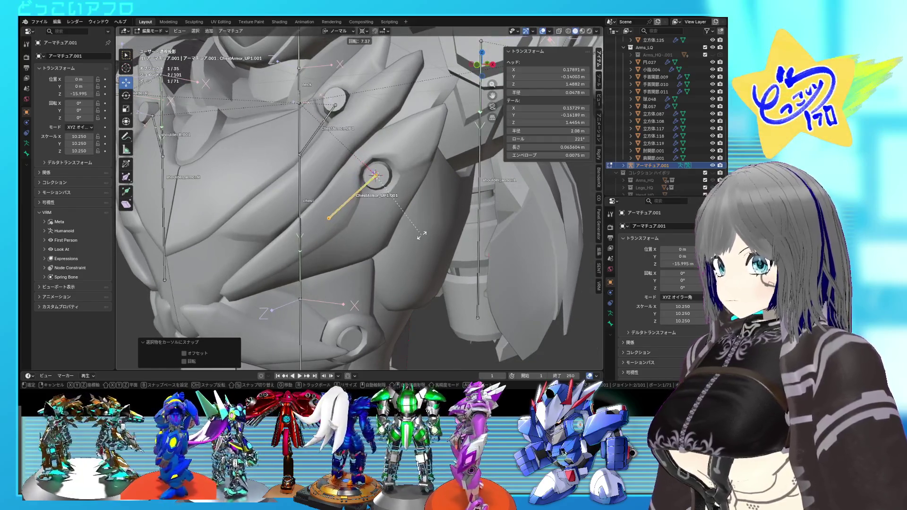
{"action": "left_click", "coordinate": [422, 234]}
{"action": "left_click", "coordinate": [125, 96]}
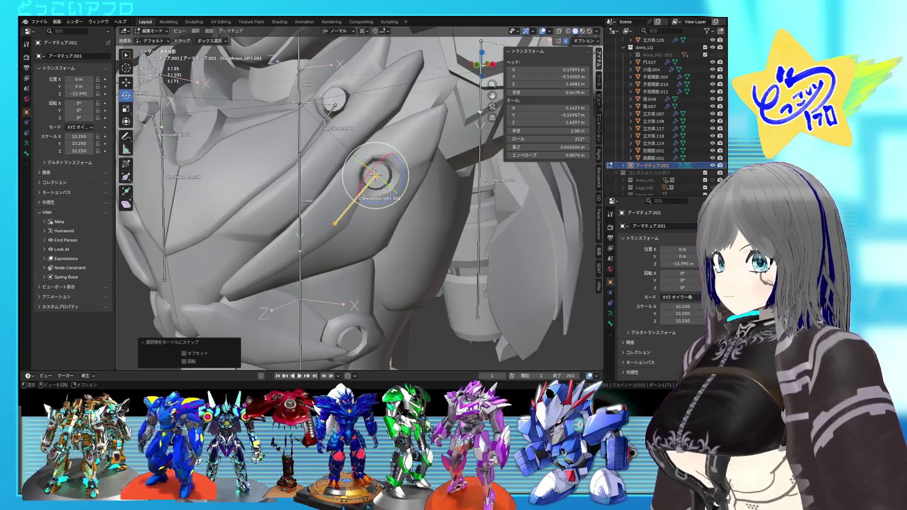
{"action": "left_click_drag", "start_coordinate": [389, 196], "coordinate": [384, 203]}
{"action": "mouse_move", "coordinate": [383, 203]}
{"action": "middle_mouse_down"}
{"action": "mouse_move", "coordinate": [309, 181]}
{"action": "mouse_move", "coordinate": [312, 220]}
{"action": "mouse_move", "coordinate": [305, 215]}
{"action": "middle_mouse_up"}
{"action": "left_click_drag", "start_coordinate": [288, 193], "coordinate": [289, 207]}
{"action": "middle_click_drag", "start_coordinate": [303, 203], "coordinate": [473, 176]}
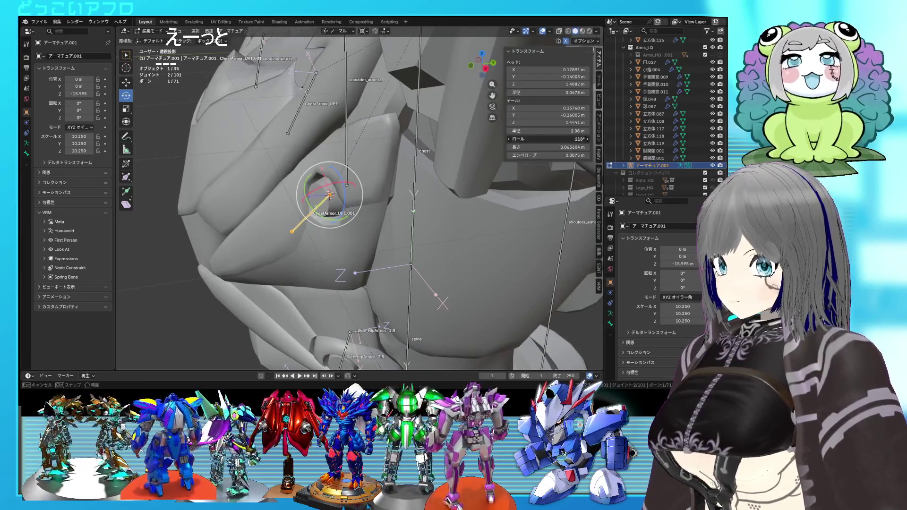
{"action": "middle_click_drag", "start_coordinate": [381, 234], "coordinate": [343, 231]}
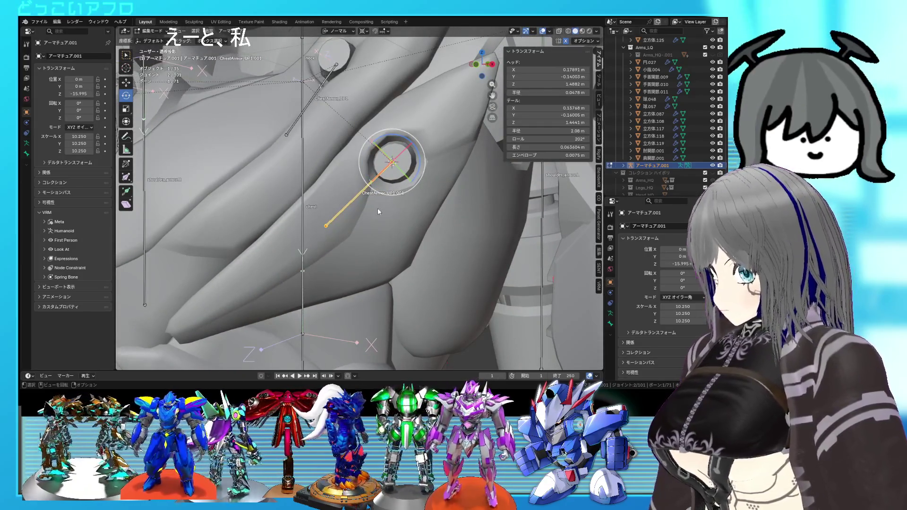
{"action": "scroll", "coordinate": [378, 210], "scroll_direction": "down", "scroll_amount": 10}
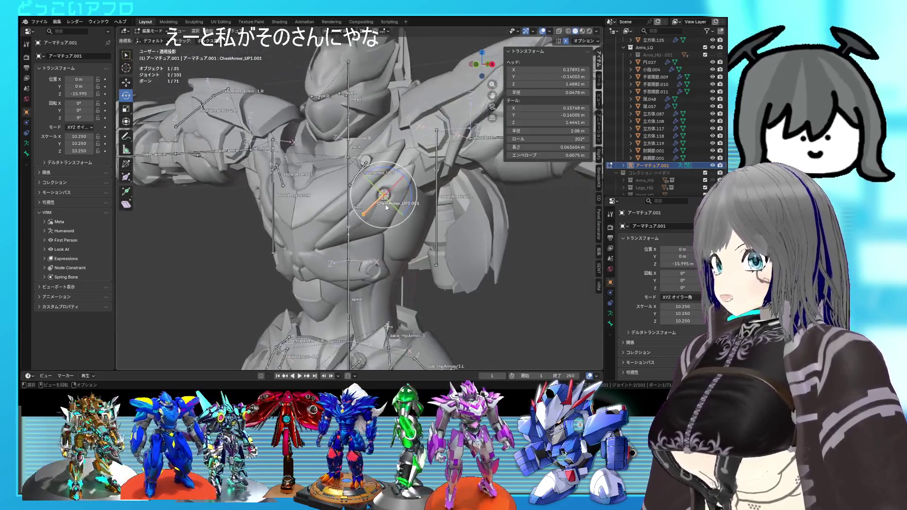
{"action": "mouse_move", "coordinate": [381, 207]}
{"action": "middle_mouse_down"}
{"action": "mouse_move", "coordinate": [446, 195]}
{"action": "mouse_move", "coordinate": [293, 188]}
{"action": "mouse_move", "coordinate": [386, 209]}
{"action": "mouse_move", "coordinate": [350, 116]}
{"action": "mouse_move", "coordinate": [381, 191]}
{"action": "mouse_move", "coordinate": [416, 192]}
{"action": "mouse_move", "coordinate": [357, 193]}
{"action": "mouse_move", "coordinate": [382, 137]}
{"action": "middle_mouse_up"}
{"action": "key", "text": "shift+d"}
Drop ChestArmor_UP1.002 low on the chest and centre the 3D cursor in the lower ring.
{"action": "left_click", "coordinate": [355, 242]}
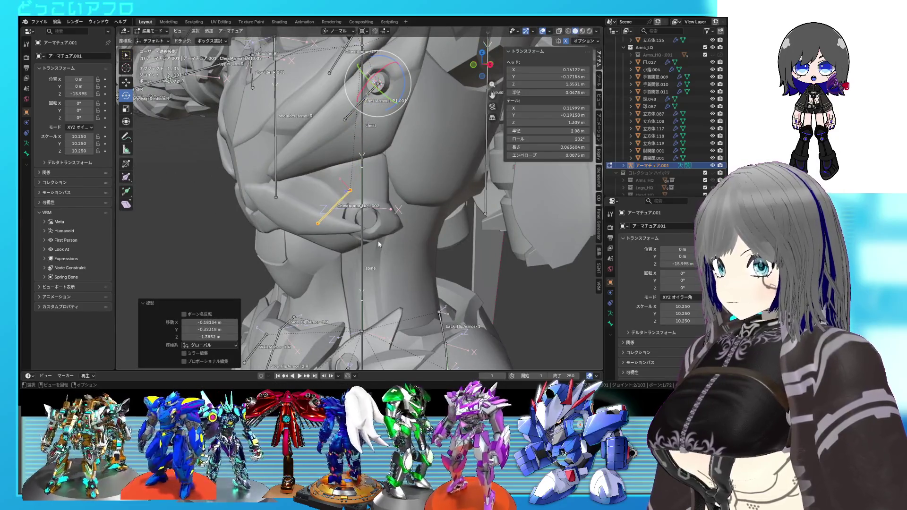
{"action": "key", "text": "Tab"}
{"action": "left_click", "coordinate": [372, 229]}
{"action": "key", "text": "Tab"}
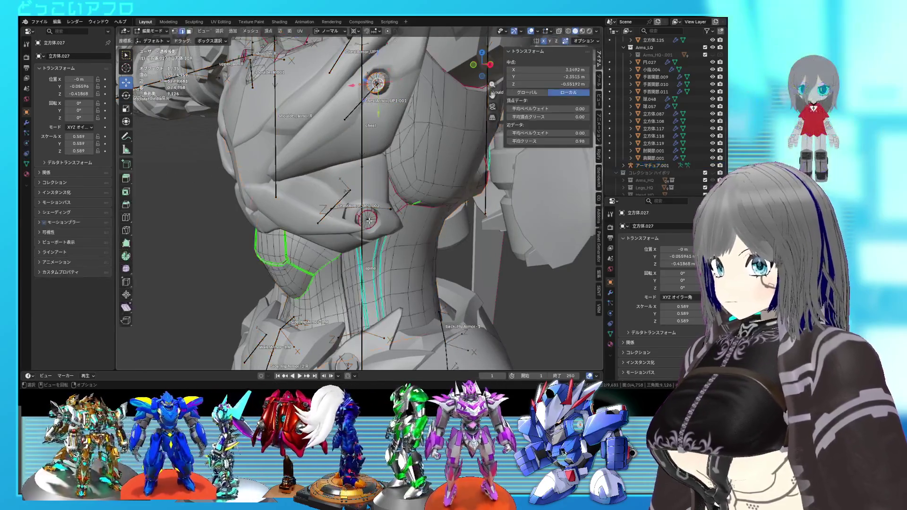
{"action": "scroll", "coordinate": [353, 214], "scroll_direction": "up", "scroll_amount": 4}
{"action": "mouse_move", "coordinate": [353, 214]}
{"action": "middle_mouse_down"}
{"action": "mouse_move", "coordinate": [379, 200]}
{"action": "mouse_move", "coordinate": [410, 211]}
{"action": "middle_mouse_up"}
{"action": "left_click", "coordinate": [373, 202], "text": "alt"}
{"action": "key", "text": "shift+z"}
{"action": "key", "text": "shift+z"}
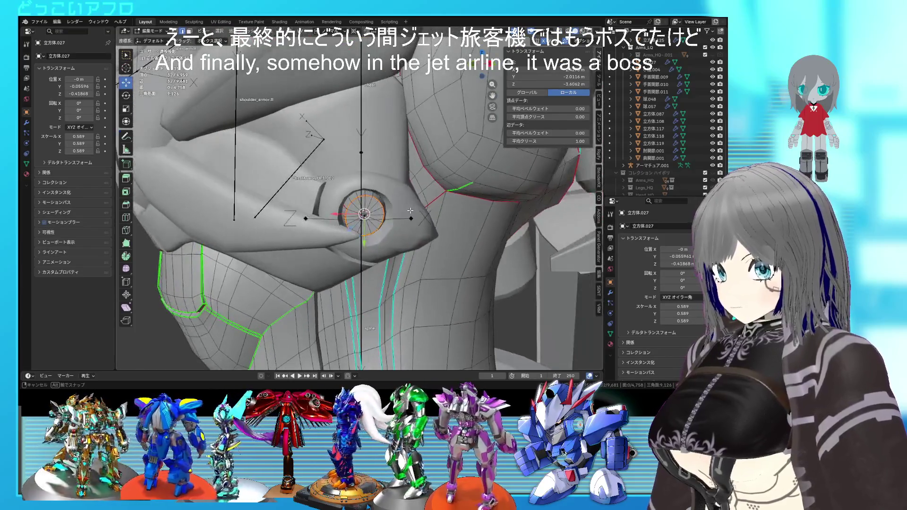
Back in the armature's Edit Mode, snap ChestArmor_UP1.002 to the cursor and select its tail.
{"action": "key", "text": "Tab"}
{"action": "left_click", "coordinate": [297, 160]}
{"action": "key", "text": "Tab"}
{"action": "mouse_move", "coordinate": [297, 160]}
{"action": "middle_mouse_down"}
{"action": "mouse_move", "coordinate": [331, 175]}
{"action": "mouse_move", "coordinate": [339, 197]}
{"action": "middle_mouse_up"}
{"action": "key", "text": "shift+s"}
{"action": "left_click", "coordinate": [334, 176]}
{"action": "left_click", "coordinate": [289, 254]}
Move ChestArmor_UP1.002's tail into place and adjust its Roll in the N-panel.
{"action": "key", "text": "g"}
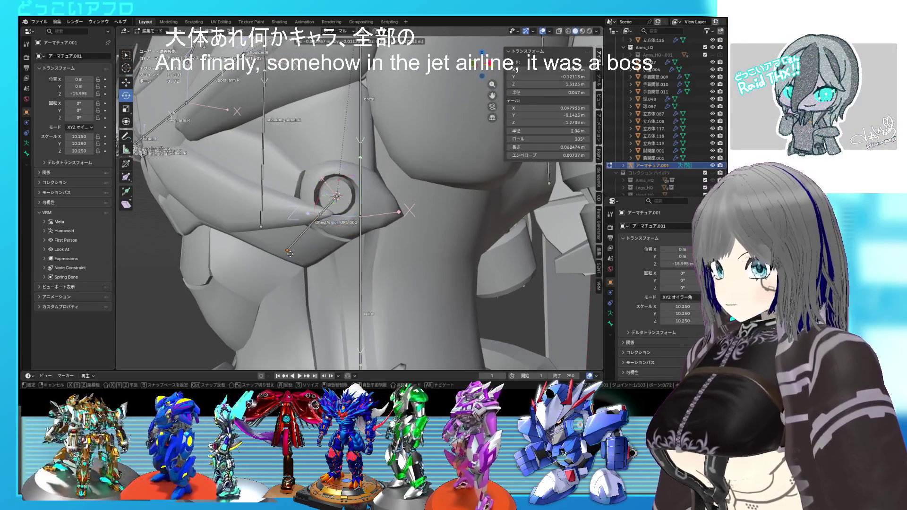
{"action": "left_click", "coordinate": [263, 197]}
{"action": "mouse_move", "coordinate": [262, 198]}
{"action": "middle_mouse_down"}
{"action": "mouse_move", "coordinate": [360, 245]}
{"action": "mouse_move", "coordinate": [381, 221]}
{"action": "mouse_move", "coordinate": [394, 233]}
{"action": "middle_mouse_up"}
{"action": "left_click_drag", "start_coordinate": [554, 137], "coordinate": [559, 139]}
{"action": "mouse_move", "coordinate": [359, 258]}
{"action": "middle_mouse_down"}
{"action": "mouse_move", "coordinate": [330, 239]}
{"action": "mouse_move", "coordinate": [336, 228]}
{"action": "mouse_move", "coordinate": [253, 186]}
{"action": "middle_mouse_up"}
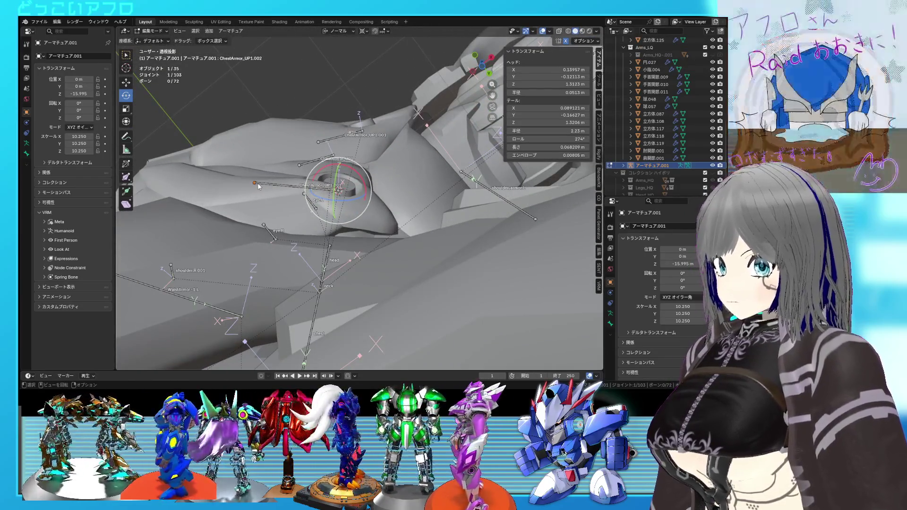
Nudge the tail along Z with the Move tool and save 78.blend.
{"action": "left_click", "coordinate": [132, 84]}
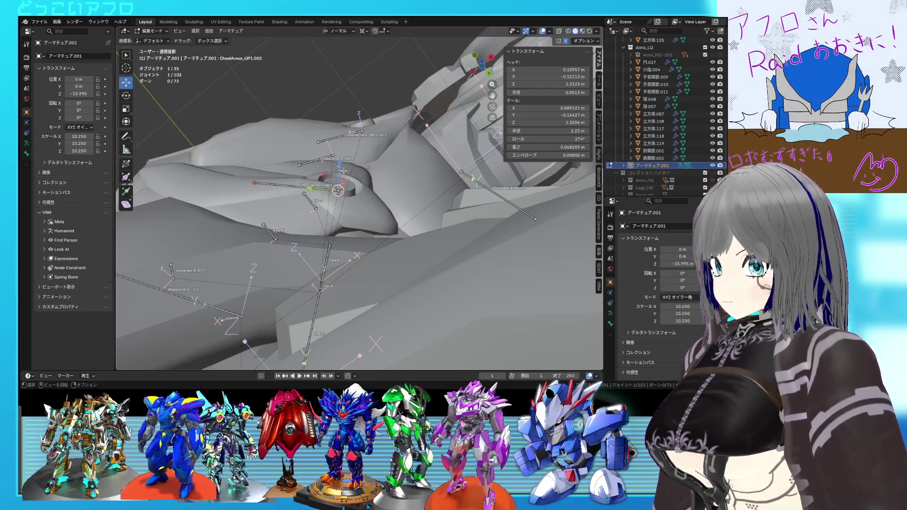
{"action": "left_click_drag", "start_coordinate": [338, 171], "coordinate": [338, 166]}
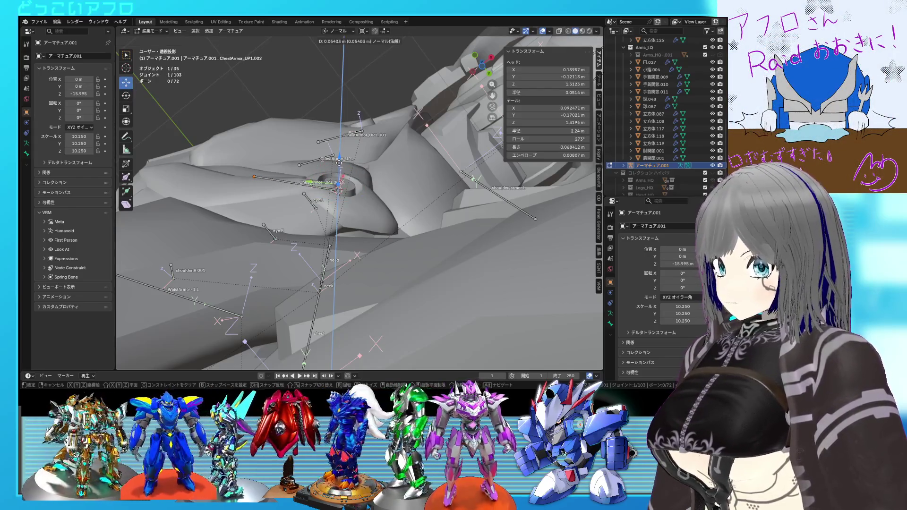
{"action": "left_click", "coordinate": [338, 188]}
{"action": "scroll", "coordinate": [338, 188], "scroll_direction": "up", "scroll_amount": 3}
{"action": "mouse_move", "coordinate": [338, 188]}
{"action": "middle_mouse_down"}
{"action": "mouse_move", "coordinate": [309, 296]}
{"action": "mouse_move", "coordinate": [255, 122]}
{"action": "middle_mouse_up"}
{"action": "scroll", "coordinate": [283, 213], "scroll_direction": "down", "scroll_amount": 3}
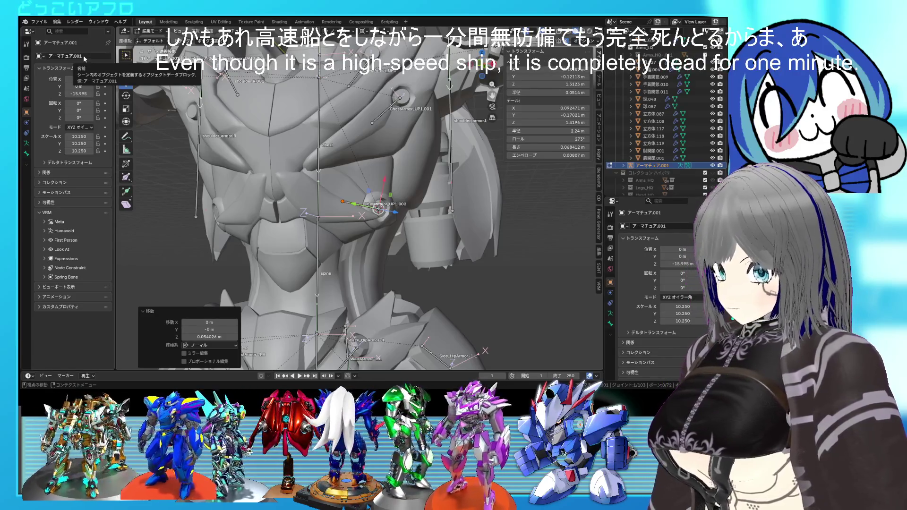
{"action": "mouse_move", "coordinate": [302, 142]}
{"action": "middle_mouse_down"}
{"action": "mouse_move", "coordinate": [364, 125]}
{"action": "mouse_move", "coordinate": [319, 108]}
{"action": "middle_mouse_up"}
{"action": "key", "text": "ctrl+s"}
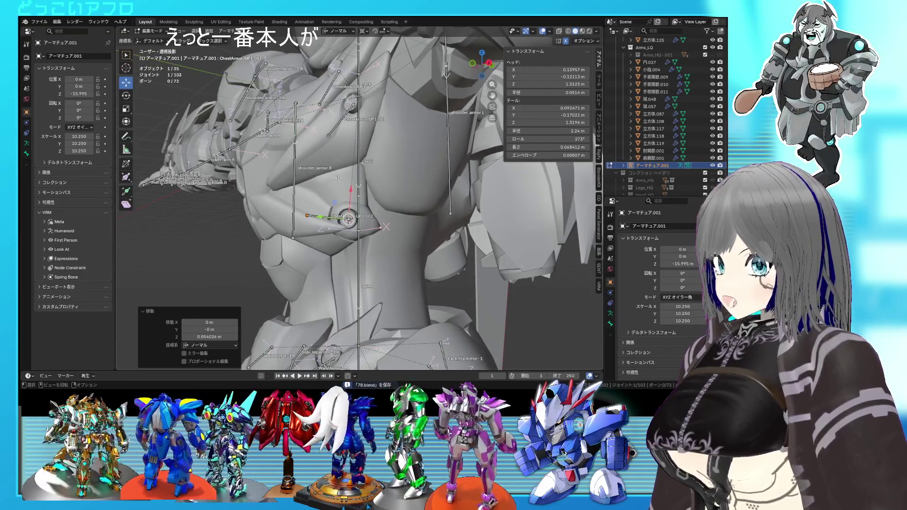
Move the bone along Z to settle it in the lower socket, then save again.
{"action": "key", "text": "g"}
{"action": "key", "text": "z"}
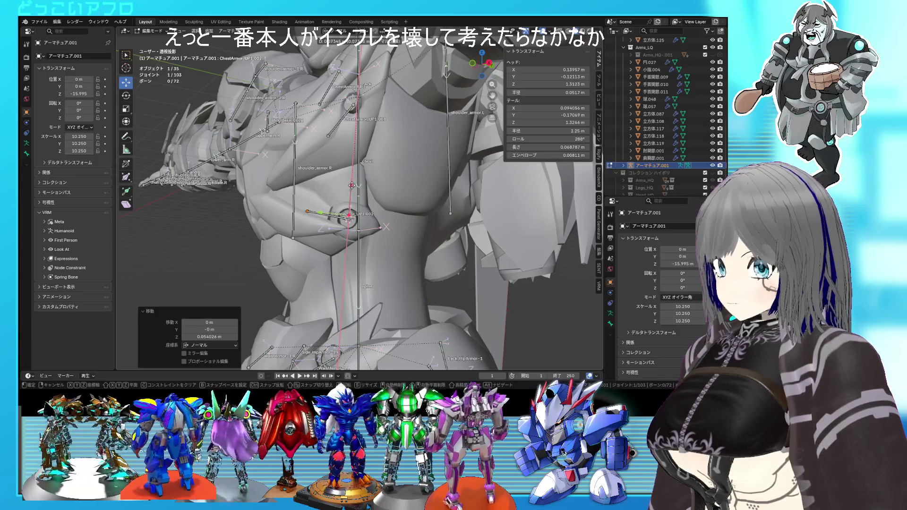
{"action": "right_click", "coordinate": [352, 185]}
{"action": "middle_click_drag", "start_coordinate": [352, 186], "coordinate": [419, 217]}
{"action": "key", "text": "g"}
{"action": "key", "text": "z"}
{"action": "left_click", "coordinate": [352, 178]}
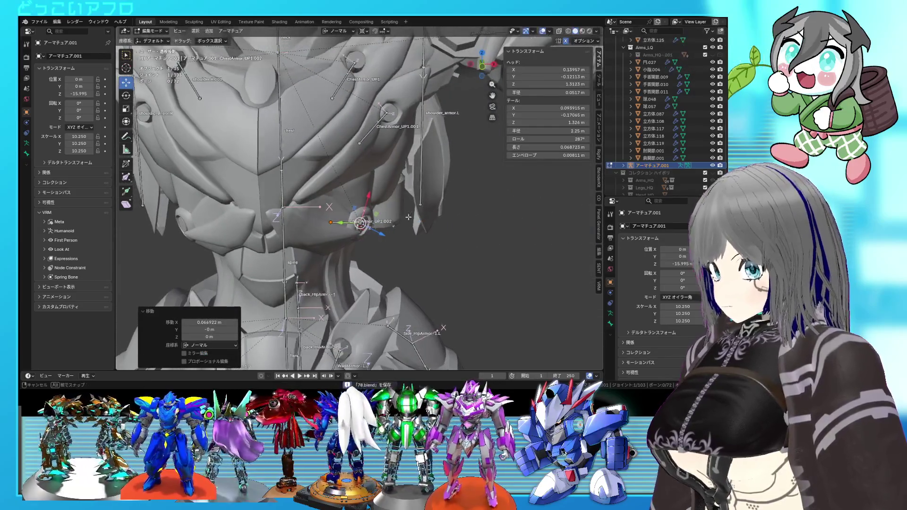
{"action": "scroll", "coordinate": [402, 208], "scroll_direction": "down", "scroll_amount": 5}
{"action": "key", "text": "ctrl+s"}
Return the armature to Object Mode and view the model from the side.
{"action": "mouse_move", "coordinate": [370, 199]}
{"action": "middle_mouse_down"}
{"action": "mouse_move", "coordinate": [444, 170]}
{"action": "mouse_move", "coordinate": [369, 173]}
{"action": "mouse_move", "coordinate": [363, 195]}
{"action": "middle_mouse_up"}
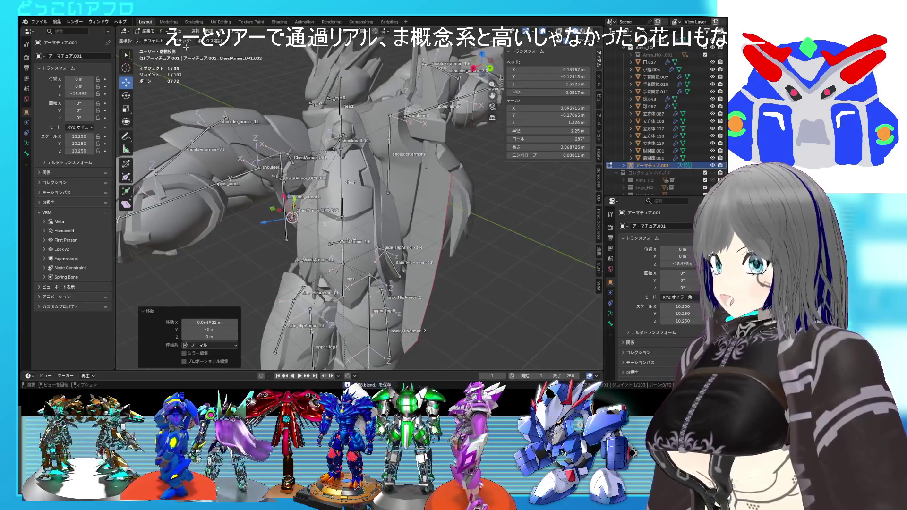
{"action": "key", "text": "Tab"}
{"action": "mouse_move", "coordinate": [419, 307]}
{"action": "middle_mouse_down"}
{"action": "mouse_move", "coordinate": [498, 238]}
{"action": "mouse_move", "coordinate": [503, 280]}
{"action": "mouse_move", "coordinate": [491, 294]}
{"action": "mouse_move", "coordinate": [565, 284]}
{"action": "mouse_move", "coordinate": [537, 275]}
{"action": "middle_mouse_up"}
{"action": "scroll", "coordinate": [364, 237], "scroll_direction": "up", "scroll_amount": 3}
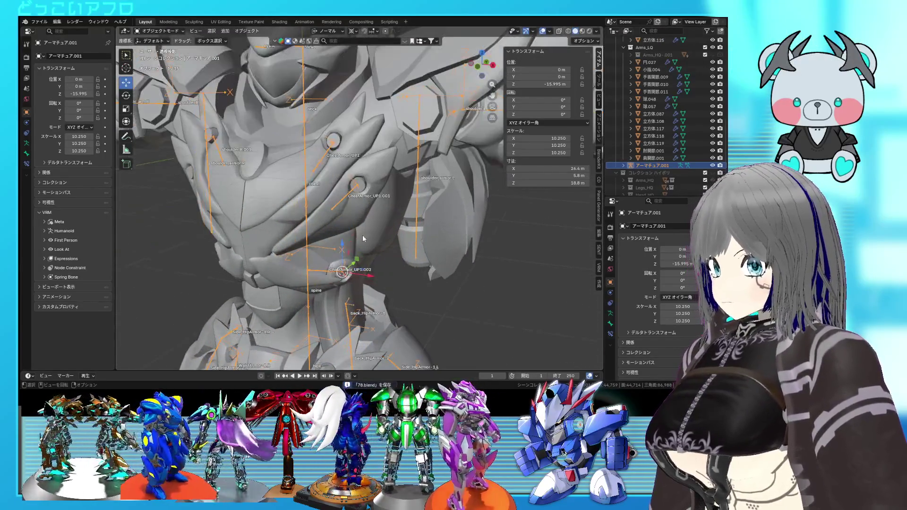
{"action": "key", "text": "Tab"}
{"action": "middle_click_drag", "start_coordinate": [343, 201], "coordinate": [377, 202]}
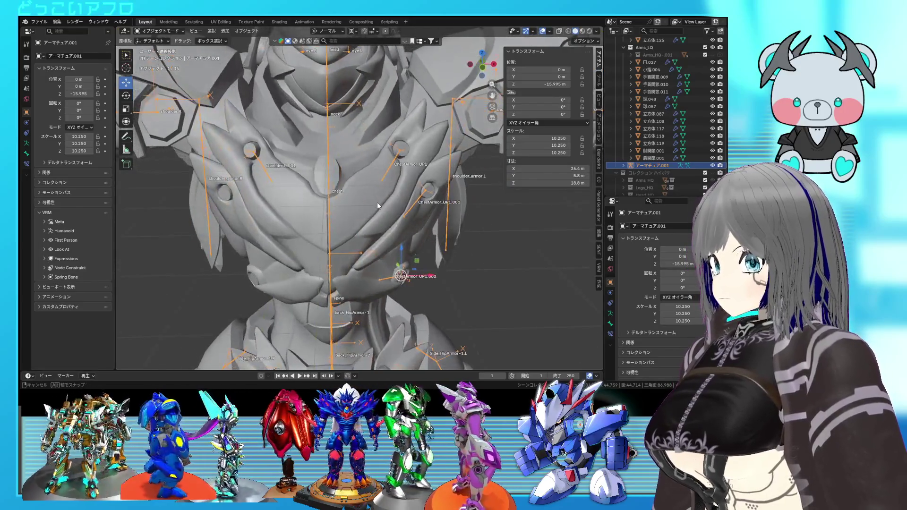
{"action": "scroll", "coordinate": [377, 202], "scroll_direction": "down", "scroll_amount": 2}
{"action": "key", "text": "x"}
{"action": "left_click", "coordinate": [259, 162]}
{"action": "middle_click_drag", "start_coordinate": [259, 161], "coordinate": [300, 186]}
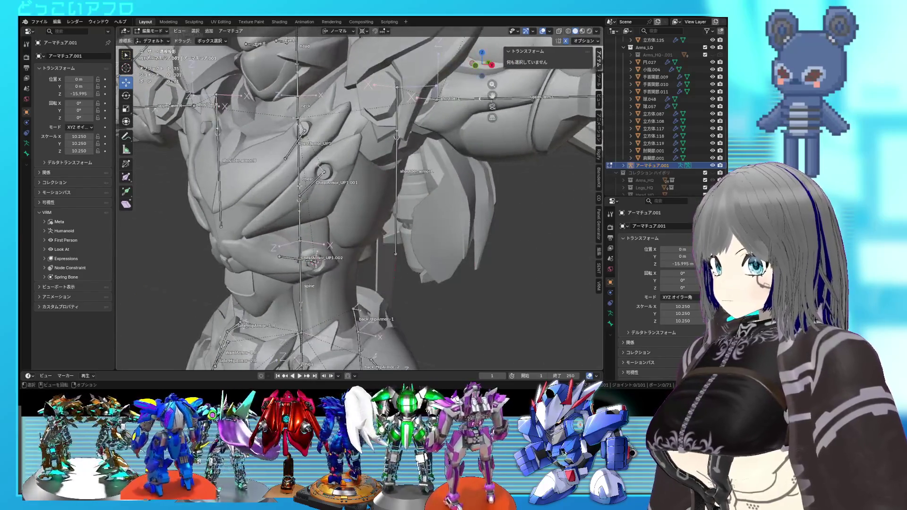
{"action": "left_click", "coordinate": [312, 183]}
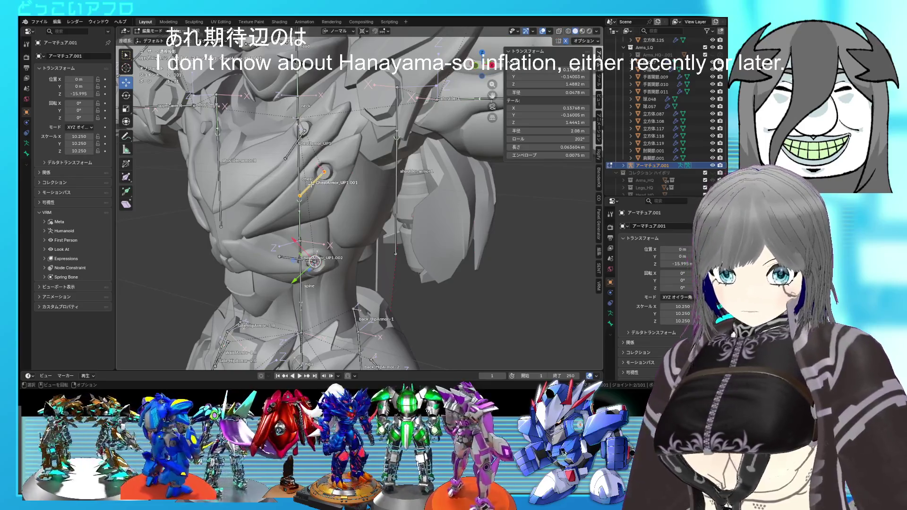
{"action": "mouse_move", "coordinate": [341, 187]}
{"action": "middle_mouse_down"}
{"action": "mouse_move", "coordinate": [383, 196]}
{"action": "mouse_move", "coordinate": [368, 191]}
{"action": "middle_mouse_up"}
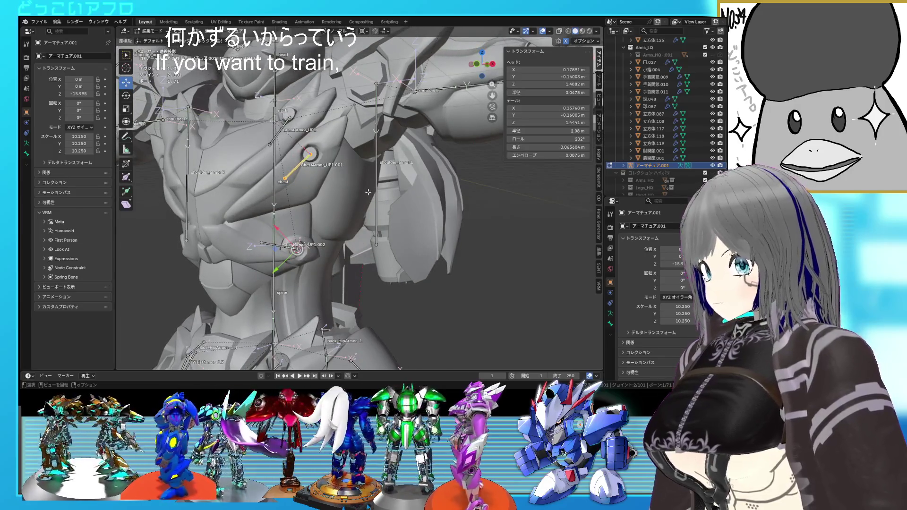
{"action": "left_click", "coordinate": [359, 30]}
{"action": "left_click", "coordinate": [300, 163]}
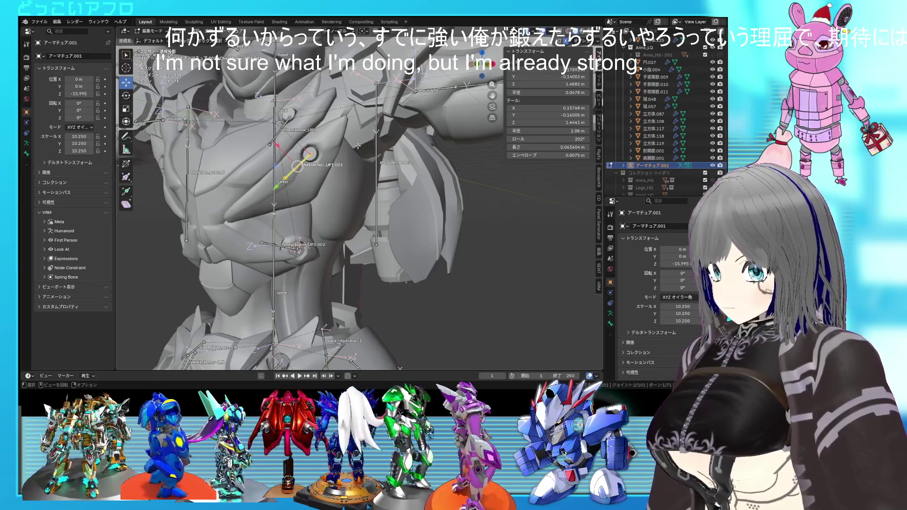
{"action": "mouse_move", "coordinate": [347, 156]}
{"action": "middle_mouse_down"}
{"action": "mouse_move", "coordinate": [297, 121]}
{"action": "mouse_move", "coordinate": [333, 179]}
{"action": "middle_mouse_up"}
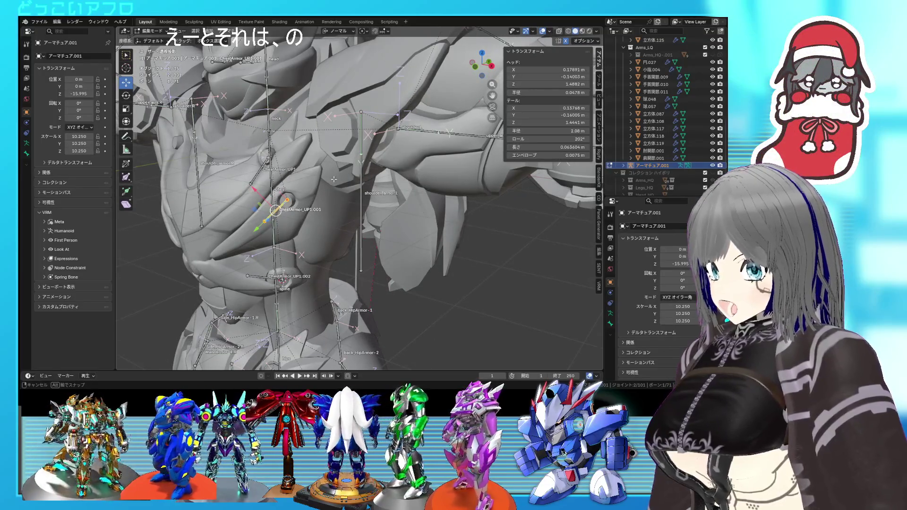
{"action": "mouse_move", "coordinate": [333, 179]}
{"action": "middle_mouse_down"}
{"action": "mouse_move", "coordinate": [367, 177]}
{"action": "mouse_move", "coordinate": [324, 163]}
{"action": "middle_mouse_up"}
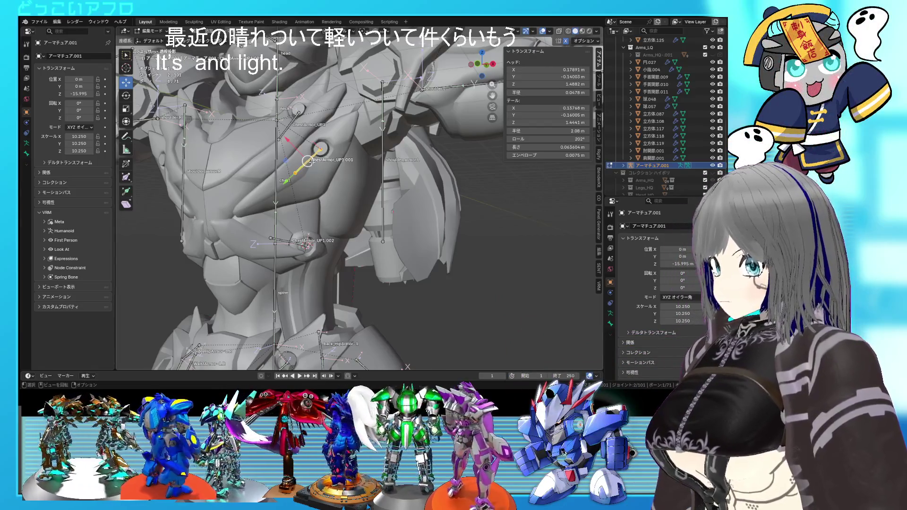
In Bone properties, rename the middle chest bone to ChestArmor_middle1.L.
{"action": "left_click", "coordinate": [26, 153]}
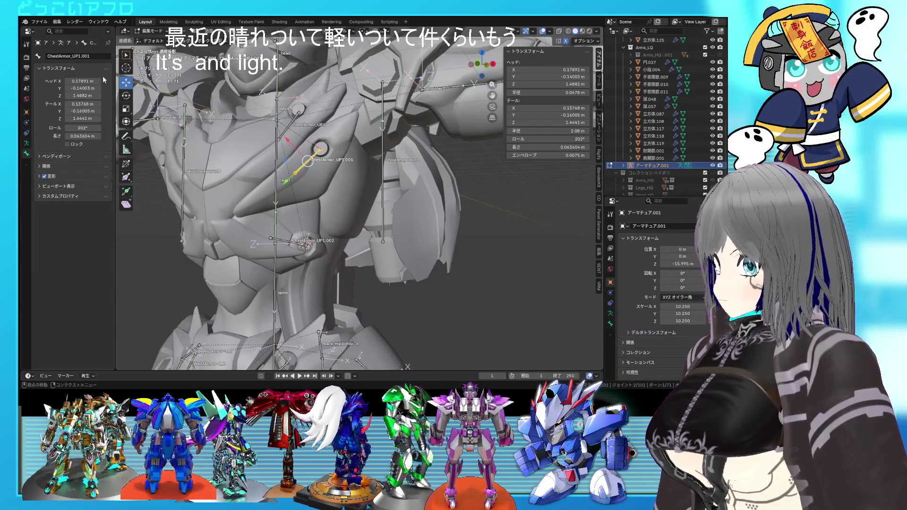
{"action": "left_click", "coordinate": [78, 57]}
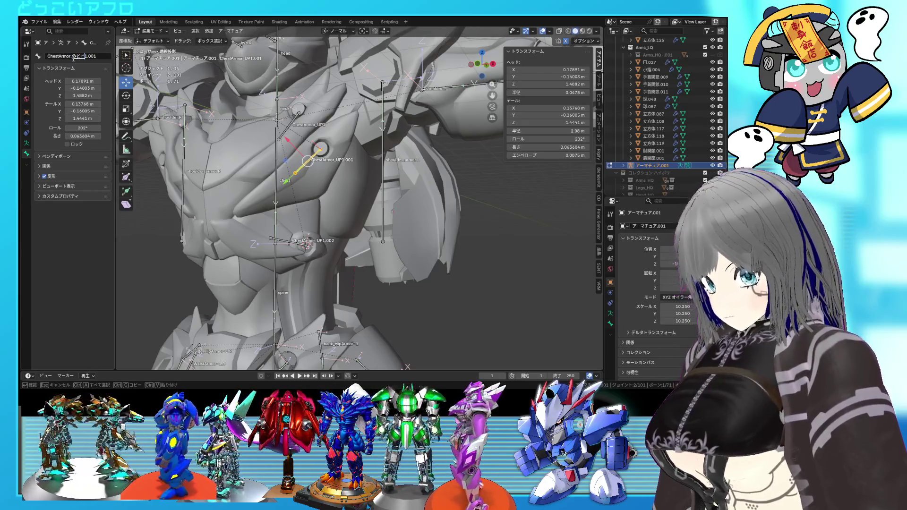
{"action": "type", "text": "middle"}
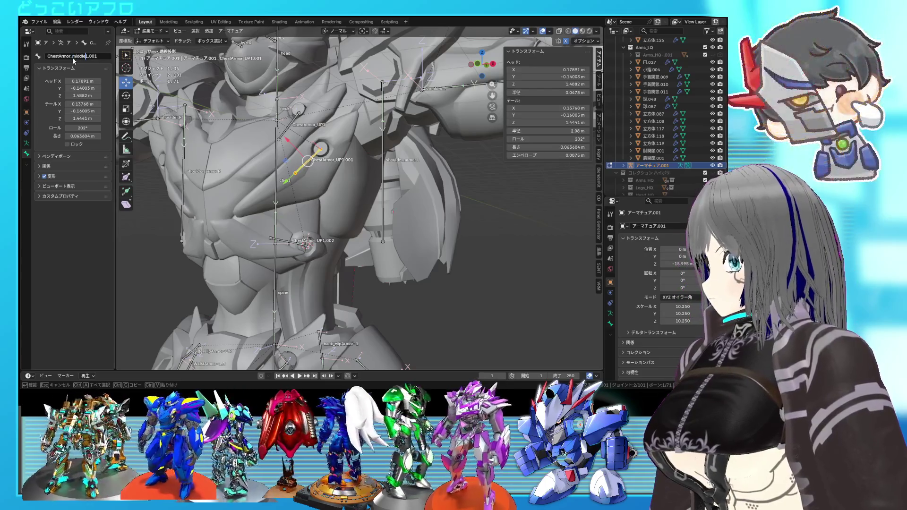
{"action": "key", "text": "Delete"}
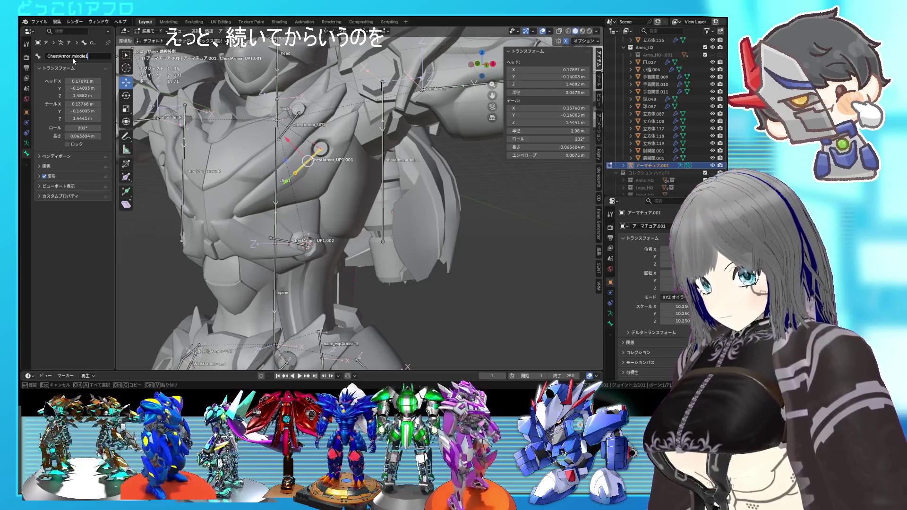
{"action": "type", "text": ".L"}
{"action": "key", "text": "Return"}
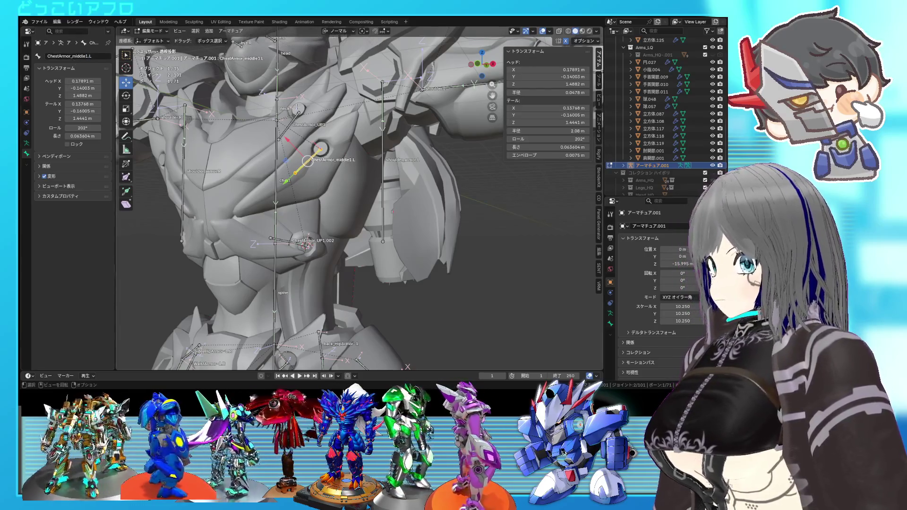
Rename the lower chest bone to ChestArmor_DWON1.L and check both names.
{"action": "left_click", "coordinate": [289, 126]}
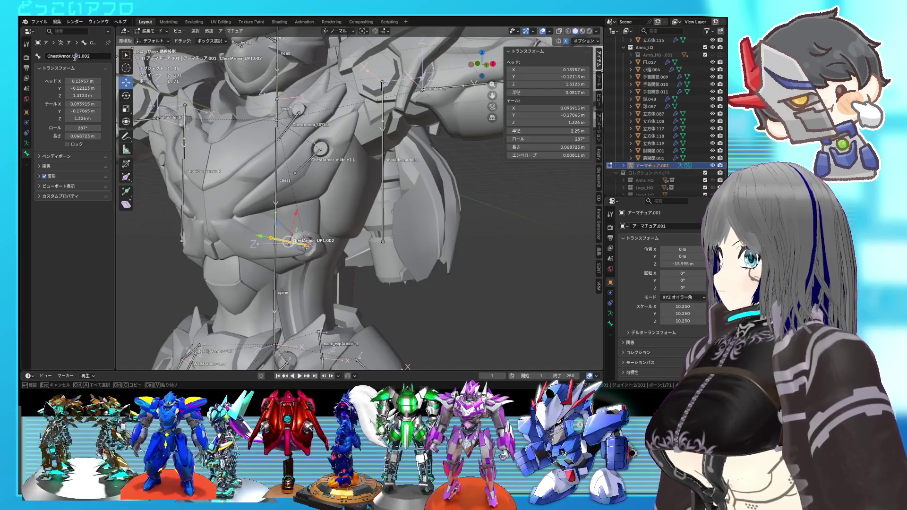
{"action": "type", "text": "だ"}
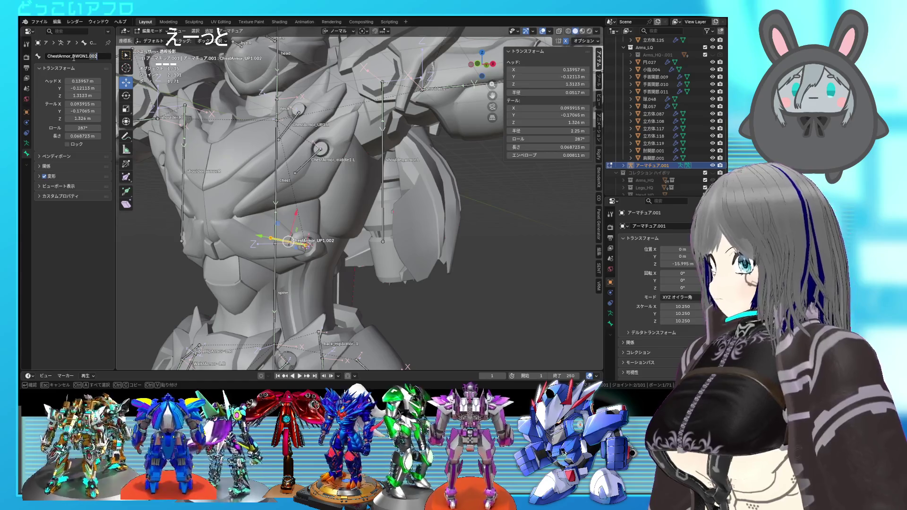
{"action": "key", "text": "Return"}
{"action": "mouse_move", "coordinate": [350, 170]}
{"action": "middle_mouse_down"}
{"action": "mouse_move", "coordinate": [334, 165]}
{"action": "mouse_move", "coordinate": [355, 172]}
{"action": "middle_mouse_up"}
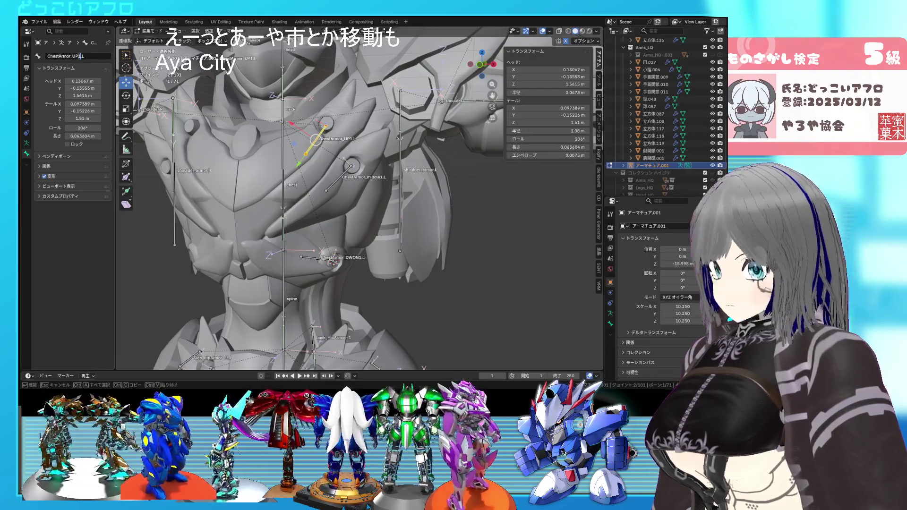
{"action": "left_click", "coordinate": [351, 163]}
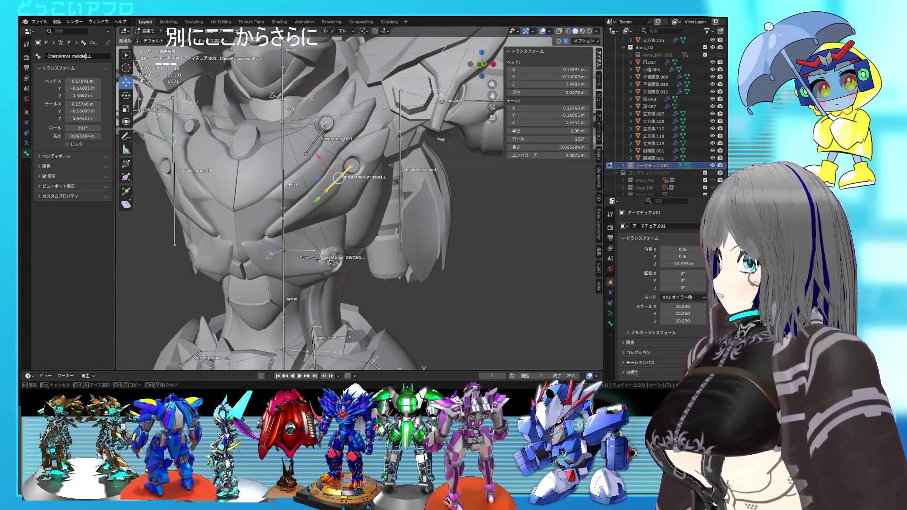
{"action": "left_click", "coordinate": [187, 97]}
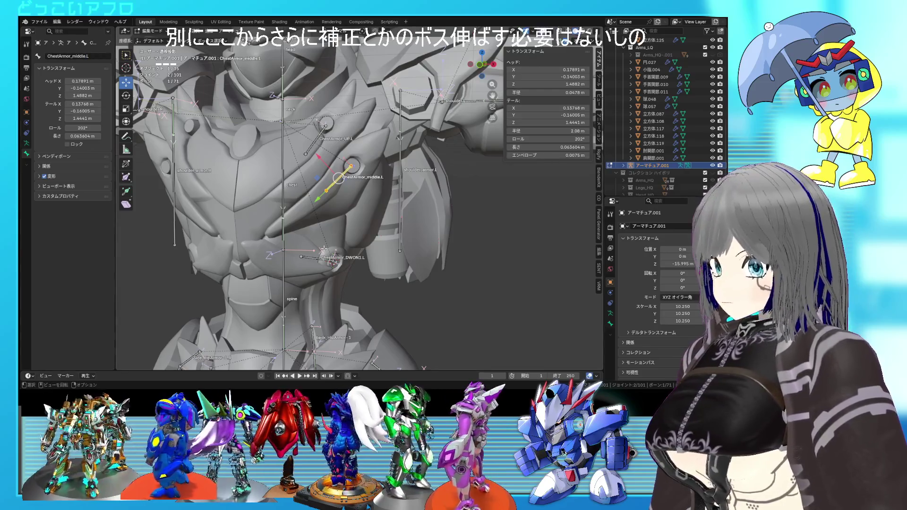
{"action": "left_click", "coordinate": [331, 260]}
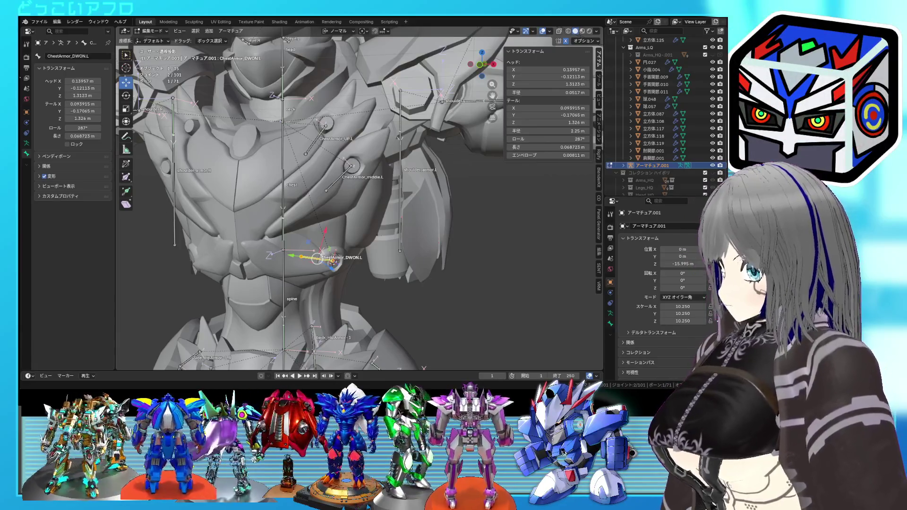
Lengthen the ChestArmor_DWON1.L and ChestArmor_middle1.L bones by scaling them.
{"action": "middle_click_drag", "start_coordinate": [319, 218], "coordinate": [324, 204]}
{"action": "scroll", "coordinate": [326, 218], "scroll_direction": "up", "scroll_amount": 3}
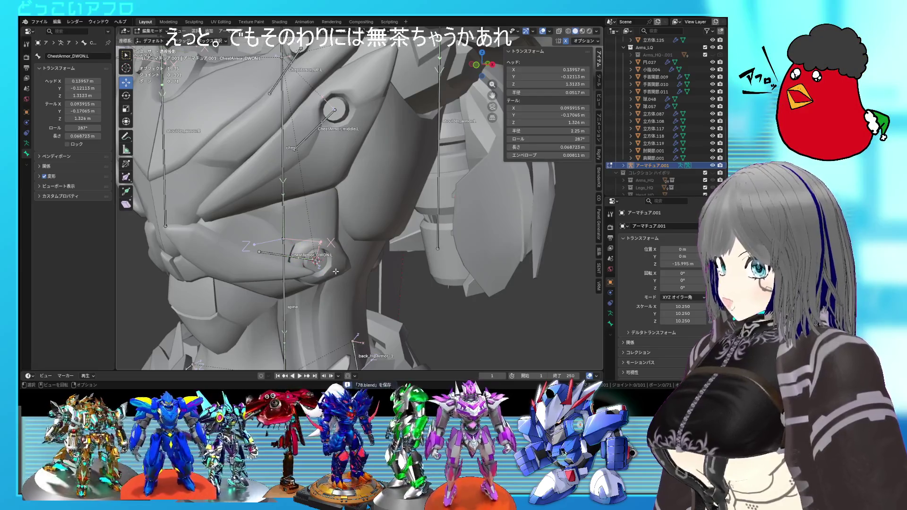
{"action": "key", "text": "z"}
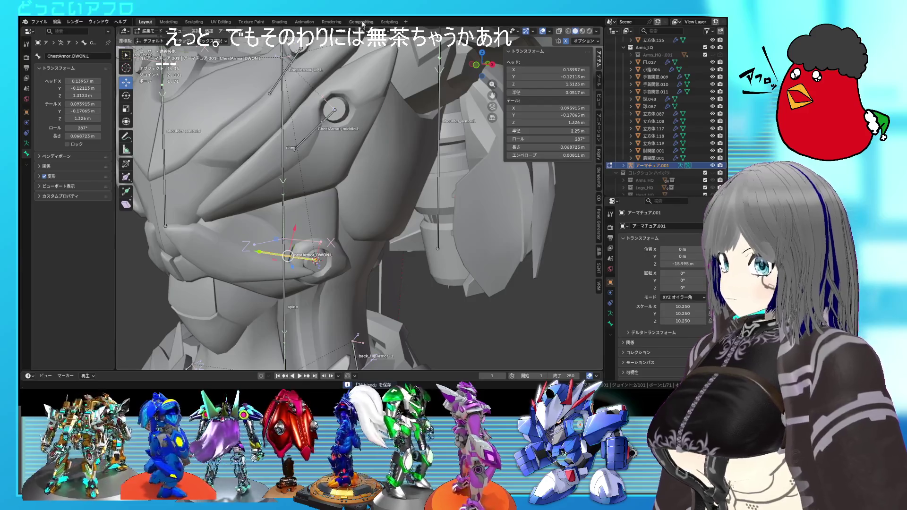
{"action": "key", "text": "s"}
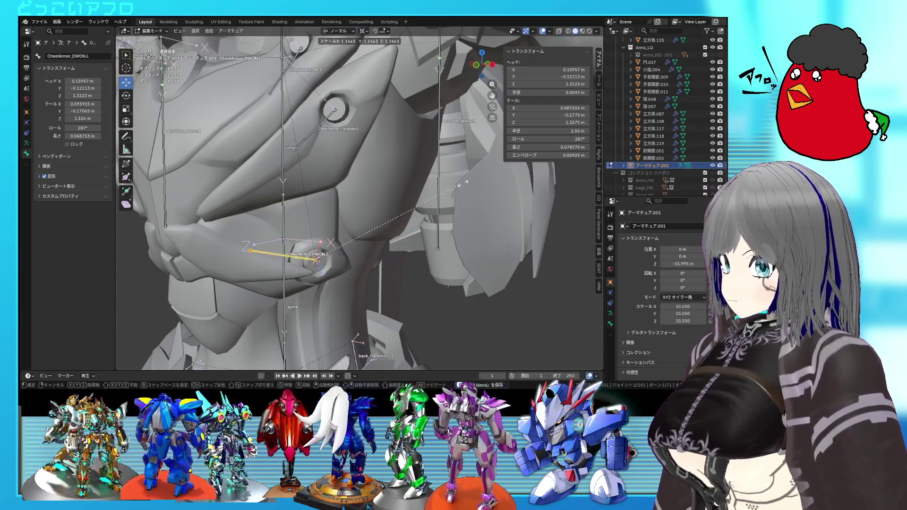
{"action": "left_click", "coordinate": [537, 173]}
{"action": "mouse_move", "coordinate": [536, 172]}
{"action": "middle_mouse_down"}
{"action": "mouse_move", "coordinate": [397, 207]}
{"action": "mouse_move", "coordinate": [366, 151]}
{"action": "middle_mouse_up"}
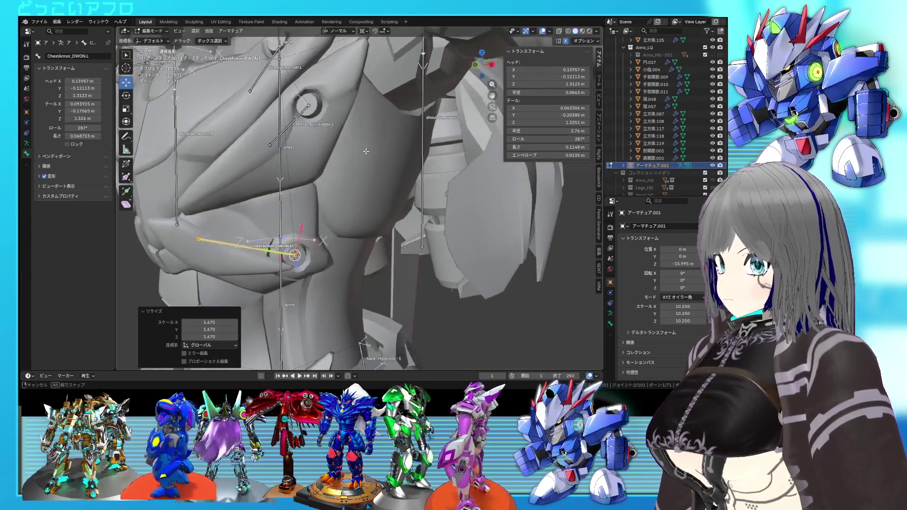
{"action": "left_click", "coordinate": [309, 108]}
{"action": "left_click", "coordinate": [309, 107], "text": "shift"}
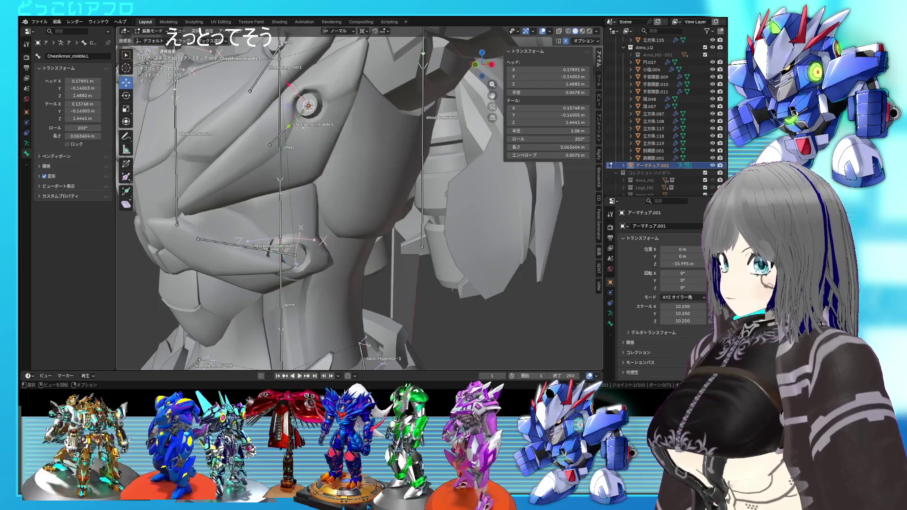
{"action": "middle_click_drag", "start_coordinate": [294, 119], "coordinate": [338, 136]}
{"action": "scroll", "coordinate": [321, 130], "scroll_direction": "down", "scroll_amount": 2}
{"action": "key", "text": "s"}
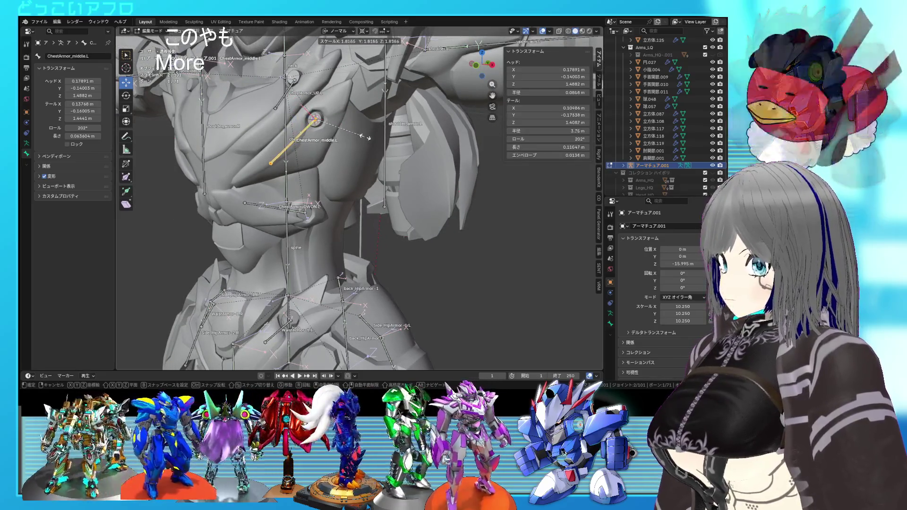
{"action": "left_click", "coordinate": [353, 122]}
{"action": "middle_click_drag", "start_coordinate": [352, 122], "coordinate": [318, 125]}
Lengthen the ChestArmor_UP1.L bone by scaling it.
{"action": "left_click", "coordinate": [318, 126]}
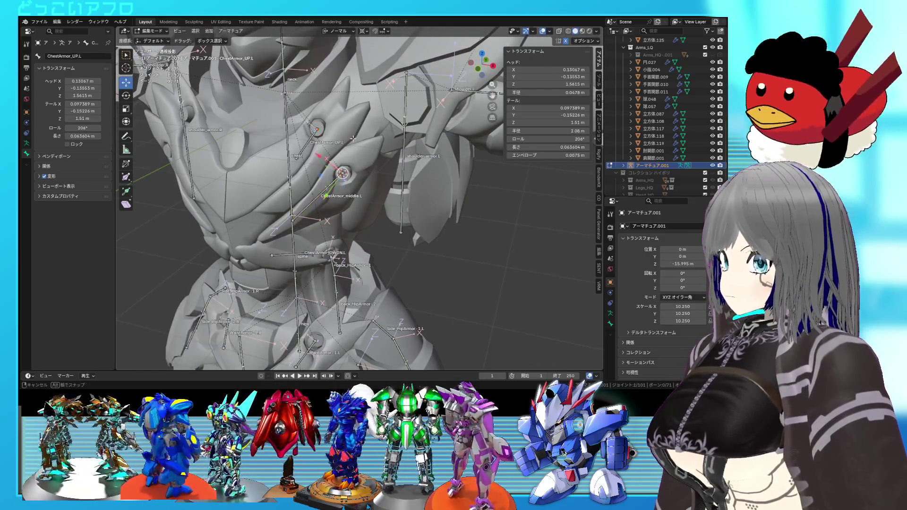
{"action": "left_click", "coordinate": [307, 143]}
{"action": "key", "text": "s"}
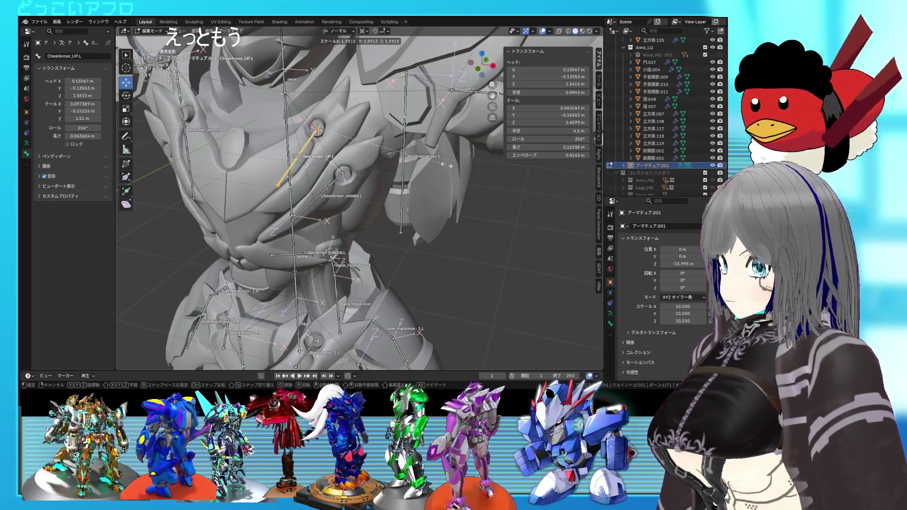
{"action": "left_click", "coordinate": [462, 178]}
{"action": "mouse_move", "coordinate": [462, 178]}
{"action": "middle_mouse_down"}
{"action": "mouse_move", "coordinate": [422, 159]}
{"action": "mouse_move", "coordinate": [367, 158]}
{"action": "middle_mouse_up"}
Symmetrize the three chest bones into right-side .R copies and save the file.
{"action": "left_click", "coordinate": [253, 154], "text": "shift"}
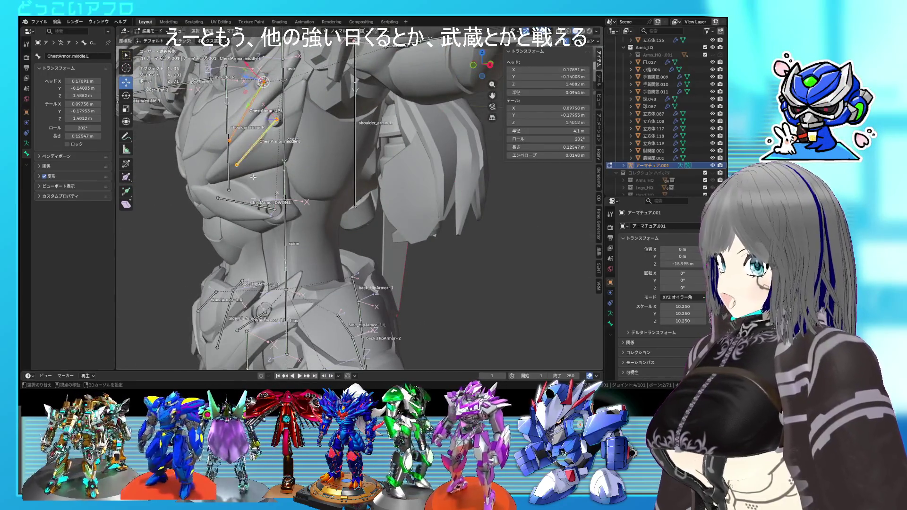
{"action": "left_click", "coordinate": [247, 202], "text": "shift"}
{"action": "mouse_move", "coordinate": [246, 201]}
{"action": "middle_mouse_down"}
{"action": "mouse_move", "coordinate": [346, 161]}
{"action": "mouse_move", "coordinate": [334, 155]}
{"action": "middle_mouse_up"}
{"action": "right_click", "coordinate": [330, 163]}
{"action": "left_click", "coordinate": [330, 163]}
{"action": "key", "text": "ctrl+s"}
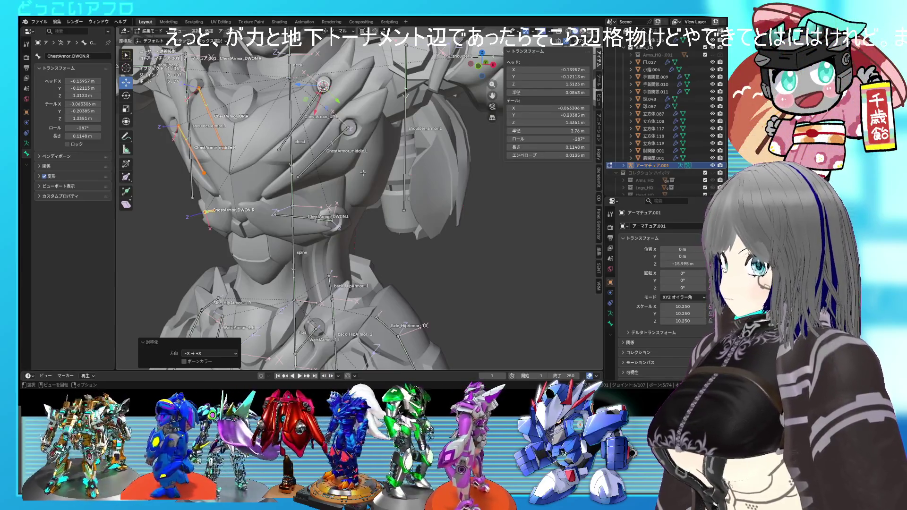
Orbit and zoom from a side view until the whole upper-body rig is visible.
{"action": "mouse_move", "coordinate": [361, 173]}
{"action": "middle_mouse_down"}
{"action": "mouse_move", "coordinate": [332, 168]}
{"action": "mouse_move", "coordinate": [425, 187]}
{"action": "middle_mouse_up"}
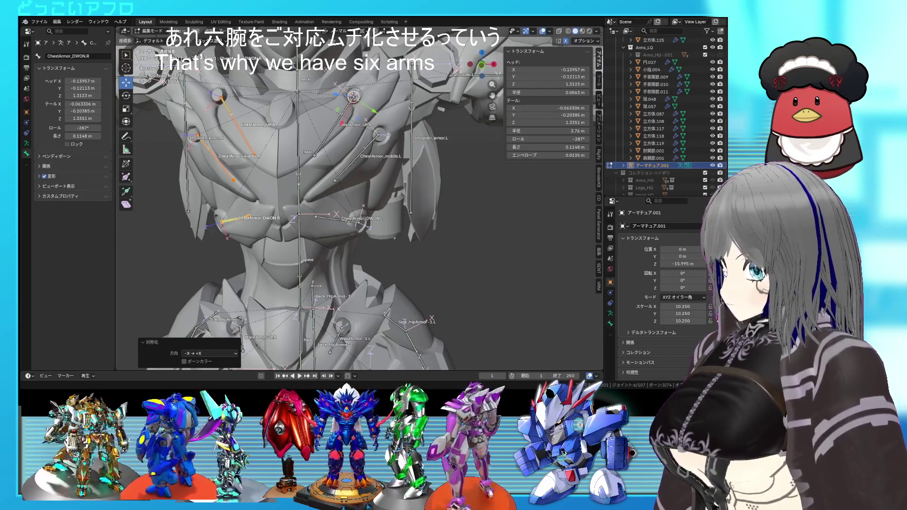
{"action": "scroll", "coordinate": [378, 198], "scroll_direction": "down", "scroll_amount": 3}
{"action": "mouse_move", "coordinate": [378, 198]}
{"action": "middle_mouse_down"}
{"action": "mouse_move", "coordinate": [405, 205]}
{"action": "mouse_move", "coordinate": [388, 272]}
{"action": "mouse_move", "coordinate": [472, 157]}
{"action": "mouse_move", "coordinate": [476, 233]}
{"action": "middle_mouse_up"}
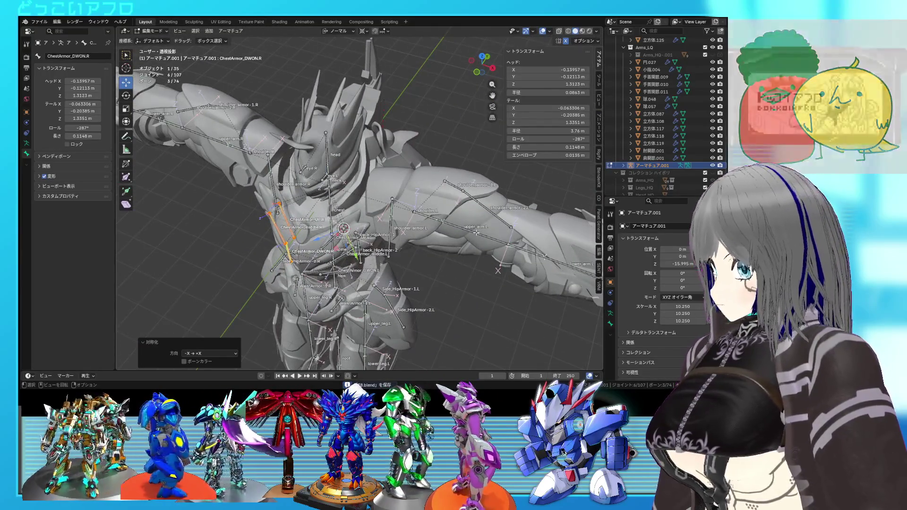
Duplicate the ChestArmor_UP.L bone and move the copy toward the back.
{"action": "mouse_move", "coordinate": [417, 221]}
{"action": "middle_mouse_down"}
{"action": "mouse_move", "coordinate": [411, 239]}
{"action": "mouse_move", "coordinate": [362, 230]}
{"action": "middle_mouse_up"}
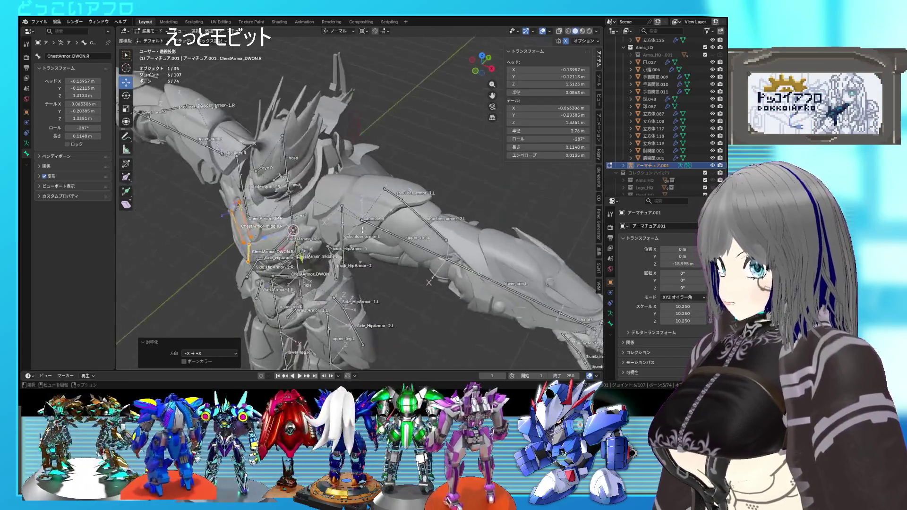
{"action": "left_click", "coordinate": [297, 245]}
{"action": "middle_click_drag", "start_coordinate": [297, 244], "coordinate": [355, 228]}
{"action": "key", "text": "shift+d"}
{"action": "left_click", "coordinate": [378, 156]}
{"action": "middle_click_drag", "start_coordinate": [378, 156], "coordinate": [272, 152]}
{"action": "key", "text": "g"}
{"action": "left_click", "coordinate": [400, 146]}
Select back armor plate 立方体.125 in Object Mode, then reselect the rig in Edit Mode.
{"action": "mouse_move", "coordinate": [399, 147]}
{"action": "middle_mouse_down"}
{"action": "mouse_move", "coordinate": [409, 221]}
{"action": "mouse_move", "coordinate": [339, 132]}
{"action": "middle_mouse_up"}
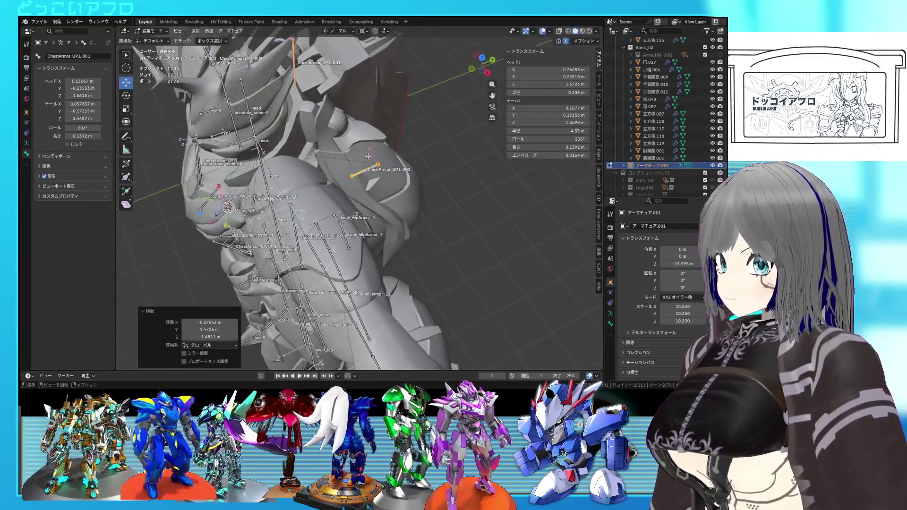
{"action": "key", "text": "Tab"}
{"action": "left_click", "coordinate": [338, 132]}
{"action": "key", "text": "shift+a"}
{"action": "mouse_move", "coordinate": [361, 165]}
{"action": "key", "text": "Escape"}
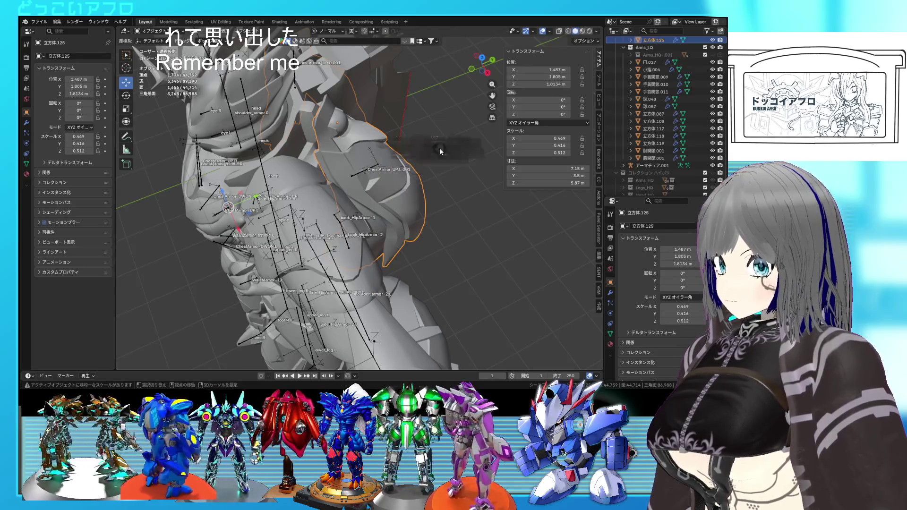
{"action": "left_click", "coordinate": [375, 168]}
{"action": "key", "text": "Tab"}
Snap the duplicated bone to the 3D cursor on the back plate.
{"action": "key", "text": "shift+s"}
{"action": "left_click", "coordinate": [394, 139]}
{"action": "mouse_move", "coordinate": [394, 139]}
{"action": "middle_mouse_down"}
{"action": "mouse_move", "coordinate": [334, 148]}
{"action": "mouse_move", "coordinate": [360, 175]}
{"action": "middle_mouse_up"}
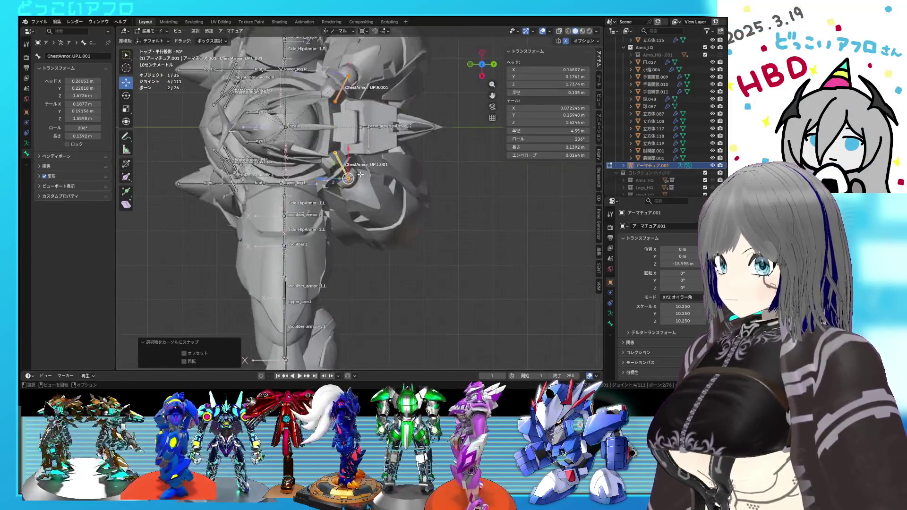
{"action": "key", "text": "shift+z"}
{"action": "scroll", "coordinate": [361, 174], "scroll_direction": "up", "scroll_amount": 2}
Reposition the new back bone and set its Roll to 0 in the N panel.
{"action": "key", "text": "g"}
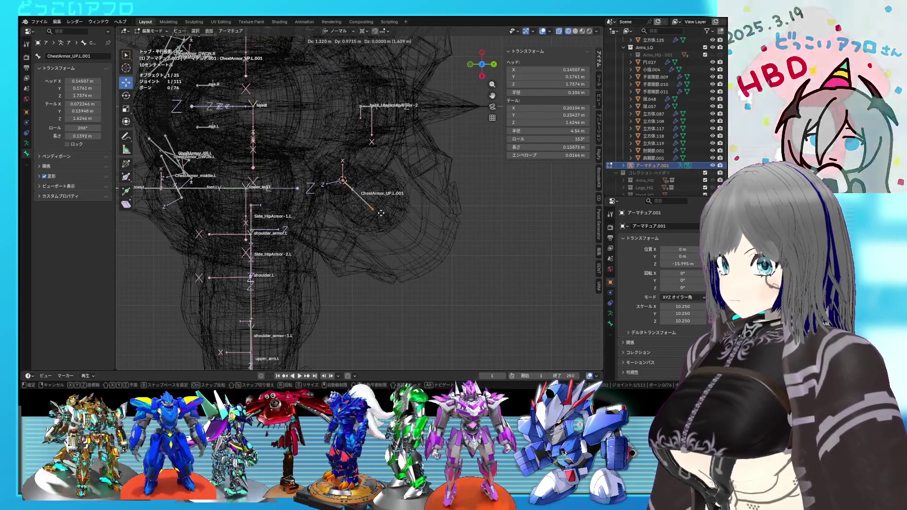
{"action": "left_click", "coordinate": [379, 212]}
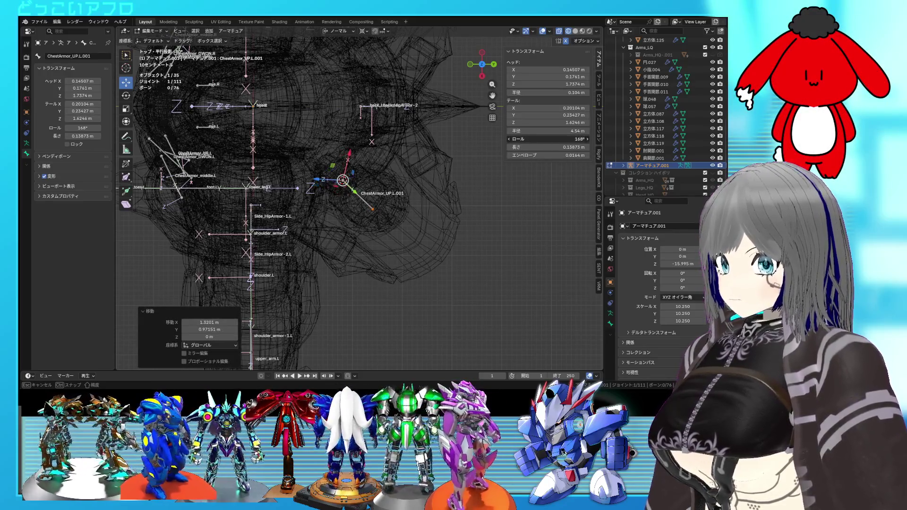
{"action": "left_click", "coordinate": [548, 139]}
{"action": "type", "text": "0"}
{"action": "key", "text": "Return"}
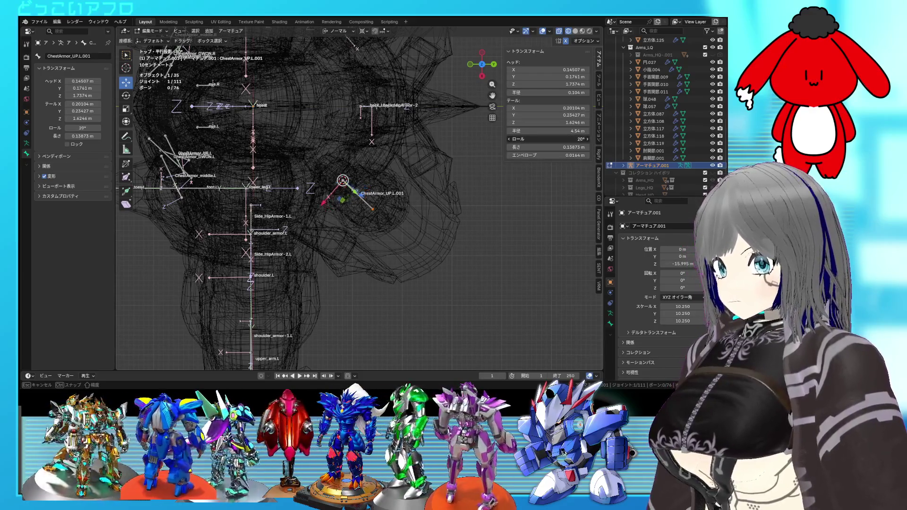
Pull the bone's tail down along the back plate, then switch to Object Mode.
{"action": "mouse_move", "coordinate": [425, 198]}
{"action": "middle_mouse_down"}
{"action": "mouse_move", "coordinate": [401, 201]}
{"action": "mouse_move", "coordinate": [423, 217]}
{"action": "mouse_move", "coordinate": [414, 173]}
{"action": "middle_mouse_up"}
{"action": "key", "text": "shift+z"}
{"action": "left_click_drag", "start_coordinate": [391, 95], "coordinate": [382, 107]}
{"action": "mouse_move", "coordinate": [383, 107]}
{"action": "middle_mouse_down"}
{"action": "mouse_move", "coordinate": [405, 149]}
{"action": "mouse_move", "coordinate": [358, 124]}
{"action": "middle_mouse_up"}
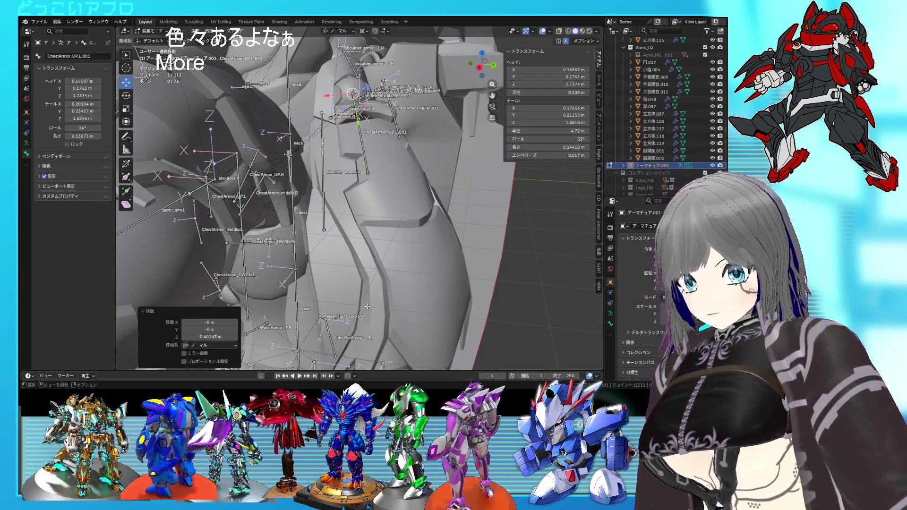
{"action": "mouse_move", "coordinate": [274, 250]}
{"action": "middle_mouse_down"}
{"action": "mouse_move", "coordinate": [417, 248]}
{"action": "mouse_move", "coordinate": [189, 48]}
{"action": "middle_mouse_up"}
{"action": "left_click", "coordinate": [151, 30]}
{"action": "left_click", "coordinate": [152, 38]}
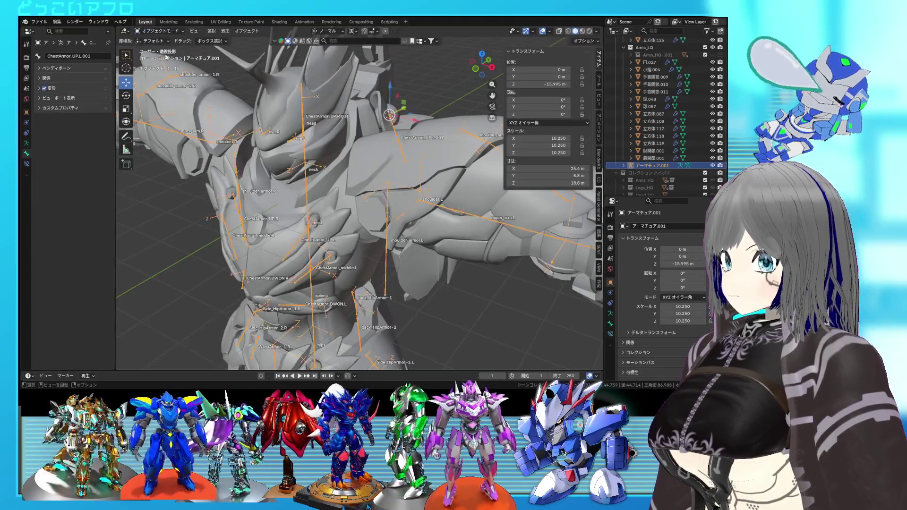
Select the smaller back armor piece 立方体.110 and save 78.blend.
{"action": "scroll", "coordinate": [371, 178], "scroll_direction": "up", "scroll_amount": 3}
{"action": "mouse_move", "coordinate": [370, 178]}
{"action": "middle_mouse_down"}
{"action": "mouse_move", "coordinate": [359, 184]}
{"action": "mouse_move", "coordinate": [365, 191]}
{"action": "middle_mouse_up"}
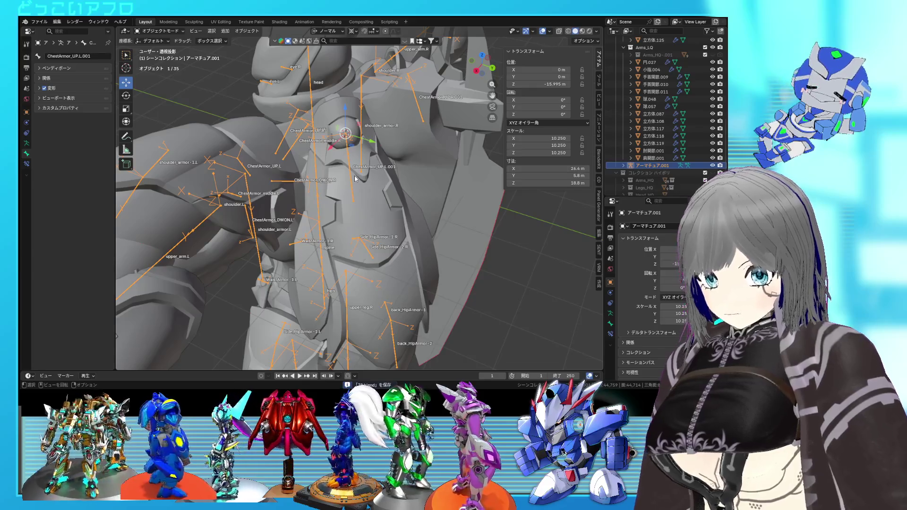
{"action": "mouse_move", "coordinate": [355, 179]}
{"action": "middle_mouse_down"}
{"action": "mouse_move", "coordinate": [465, 180]}
{"action": "mouse_move", "coordinate": [432, 212]}
{"action": "mouse_move", "coordinate": [371, 196]}
{"action": "mouse_move", "coordinate": [244, 194]}
{"action": "mouse_move", "coordinate": [441, 182]}
{"action": "mouse_move", "coordinate": [401, 207]}
{"action": "mouse_move", "coordinate": [370, 212]}
{"action": "mouse_move", "coordinate": [258, 202]}
{"action": "mouse_move", "coordinate": [382, 138]}
{"action": "mouse_move", "coordinate": [439, 173]}
{"action": "mouse_move", "coordinate": [293, 207]}
{"action": "mouse_move", "coordinate": [308, 177]}
{"action": "mouse_move", "coordinate": [283, 199]}
{"action": "mouse_move", "coordinate": [339, 210]}
{"action": "mouse_move", "coordinate": [424, 143]}
{"action": "mouse_move", "coordinate": [423, 209]}
{"action": "middle_mouse_up"}
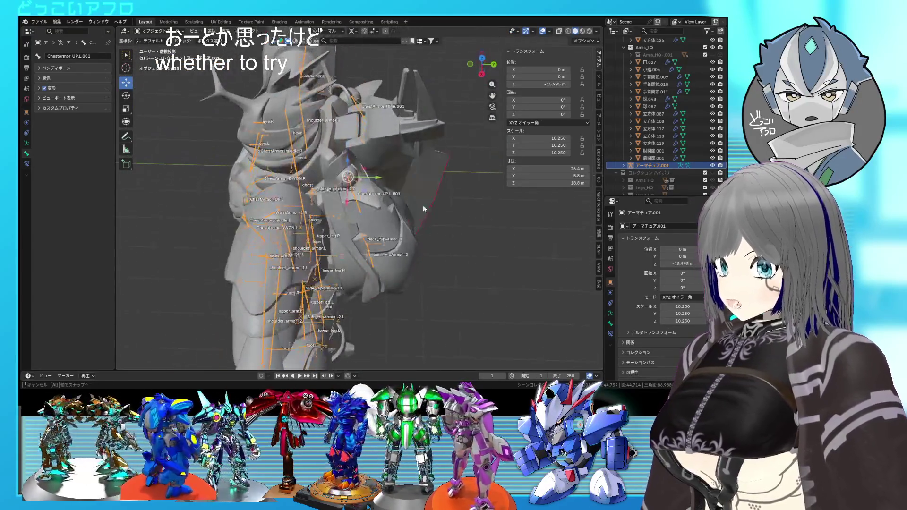
{"action": "left_click", "coordinate": [380, 156]}
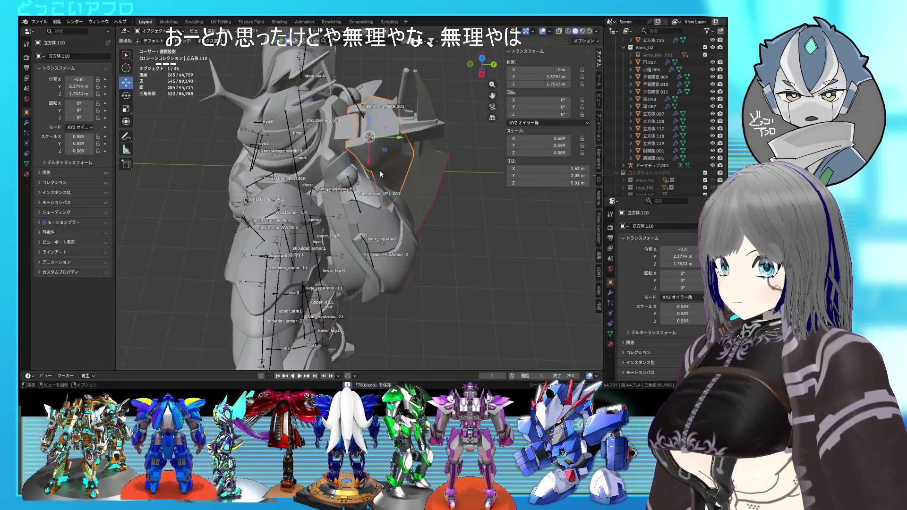
{"action": "key", "text": "ctrl+s"}
Check the back plates in wireframe right view, then put the rig in Edit Mode.
{"action": "key", "text": "shift+z"}
{"action": "key", "text": "KP_3"}
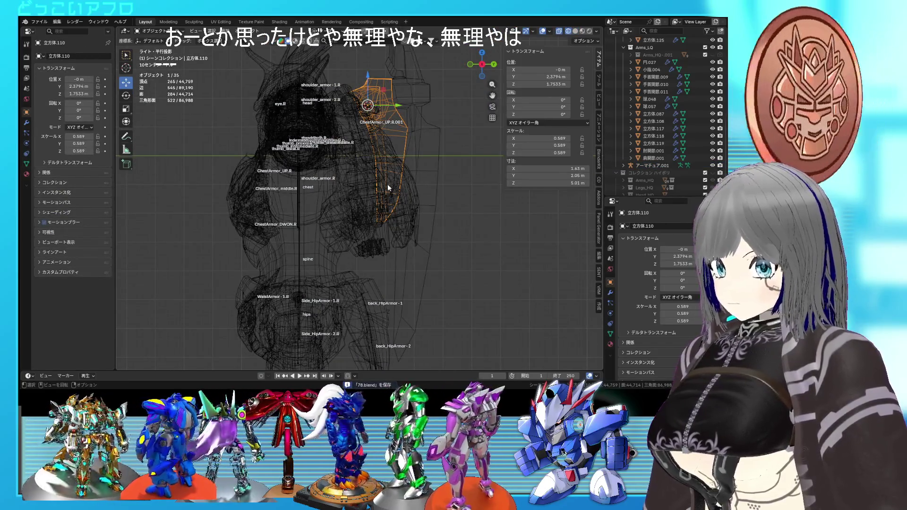
{"action": "mouse_move", "coordinate": [387, 187]}
{"action": "middle_mouse_down"}
{"action": "mouse_move", "coordinate": [379, 251]}
{"action": "mouse_move", "coordinate": [383, 239]}
{"action": "middle_mouse_up"}
{"action": "key", "text": "shift+z"}
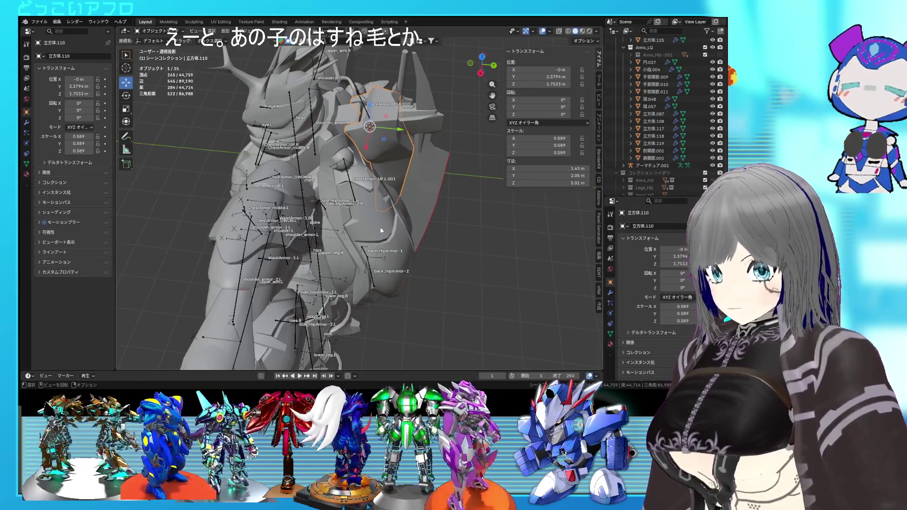
{"action": "left_click", "coordinate": [353, 191]}
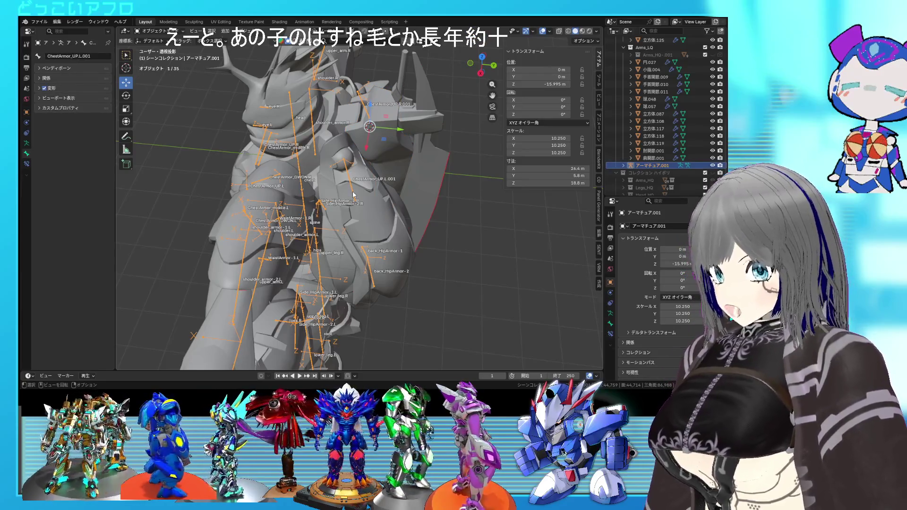
{"action": "left_click", "coordinate": [352, 187]}
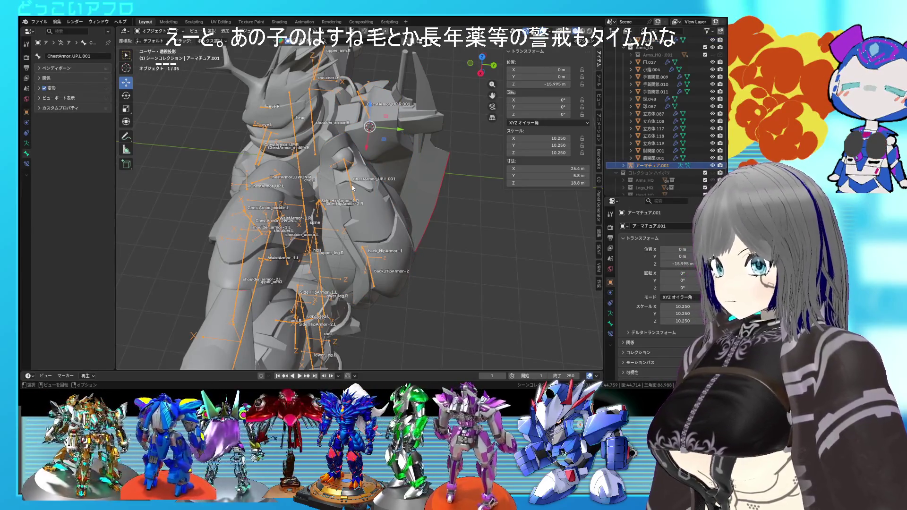
{"action": "mouse_move", "coordinate": [352, 187]}
{"action": "middle_mouse_down"}
{"action": "mouse_move", "coordinate": [302, 244]}
{"action": "mouse_move", "coordinate": [352, 190]}
{"action": "mouse_move", "coordinate": [404, 205]}
{"action": "mouse_move", "coordinate": [364, 222]}
{"action": "mouse_move", "coordinate": [378, 235]}
{"action": "middle_mouse_up"}
{"action": "scroll", "coordinate": [389, 214], "scroll_direction": "up", "scroll_amount": 3}
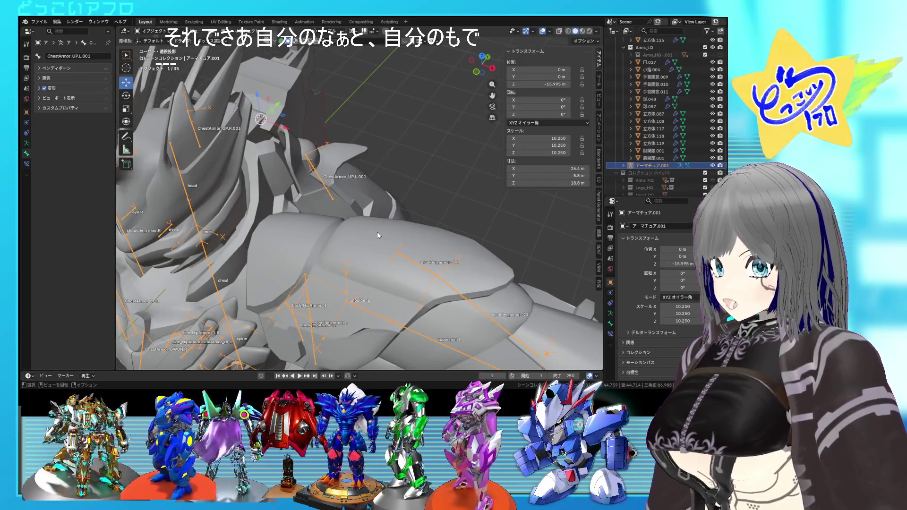
{"action": "key", "text": "Tab"}
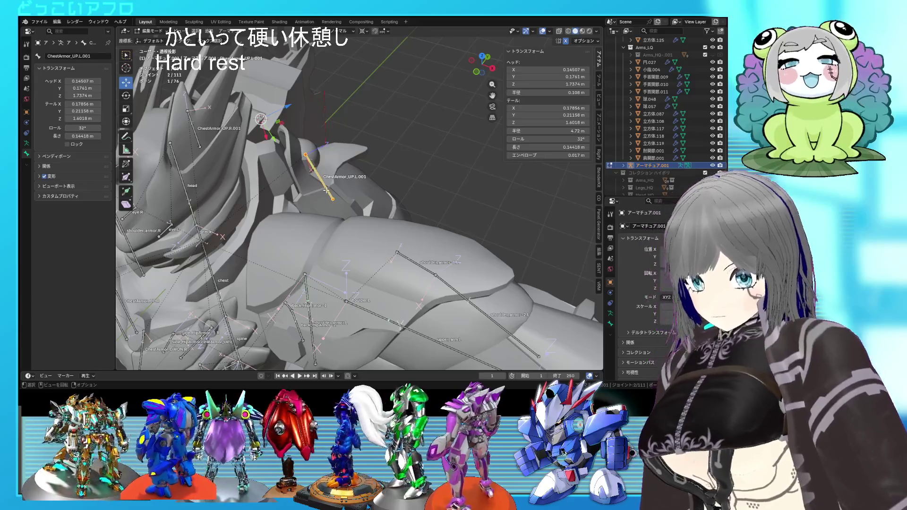
Duplicate the back armor bone in wireframe right-side view.
{"action": "mouse_move", "coordinate": [326, 190]}
{"action": "middle_mouse_down"}
{"action": "mouse_move", "coordinate": [372, 180]}
{"action": "mouse_move", "coordinate": [366, 208]}
{"action": "middle_mouse_up"}
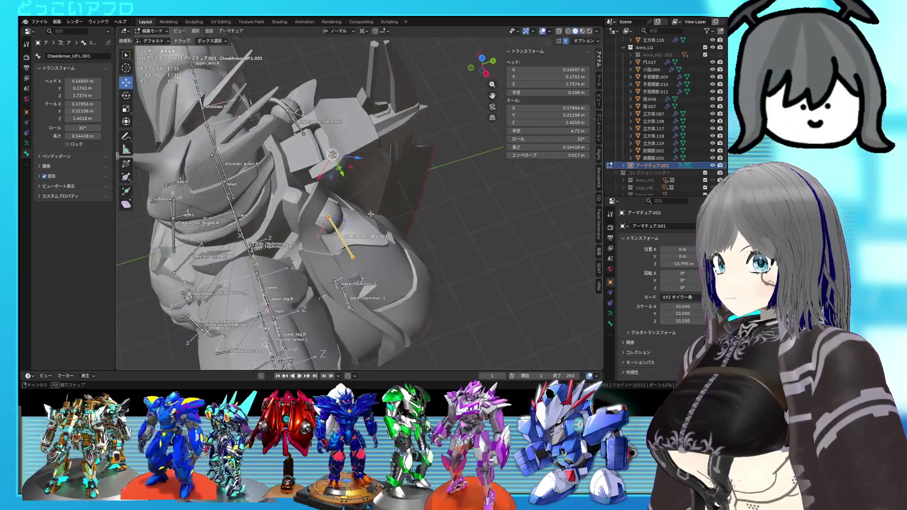
{"action": "key", "text": "KP_3"}
{"action": "key", "text": "shift+z"}
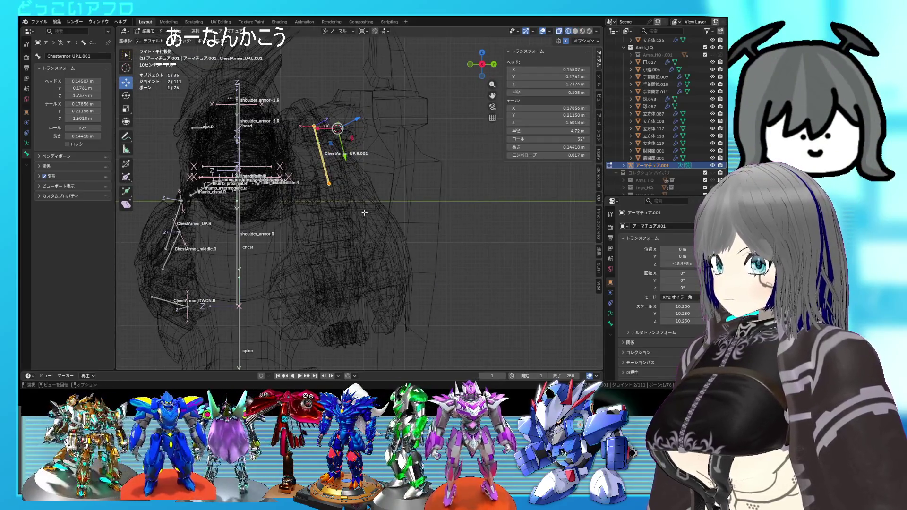
{"action": "key", "text": "shift+d"}
{"action": "left_click", "coordinate": [401, 207]}
{"action": "middle_click_drag", "start_coordinate": [401, 207], "coordinate": [458, 283]}
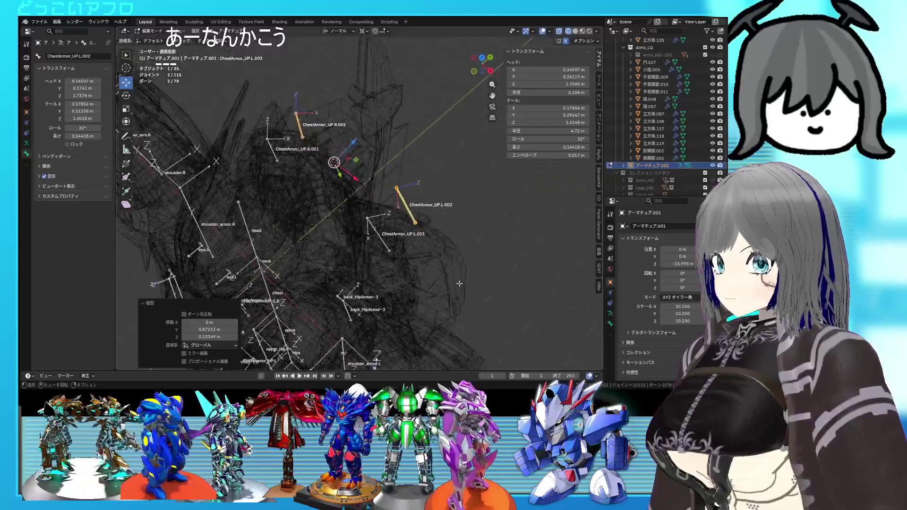
Delete the mirrored ChestArmor_UP.R.002 and snap ChestArmor_UP.L.002 to the 3D cursor.
{"action": "left_click", "coordinate": [303, 124]}
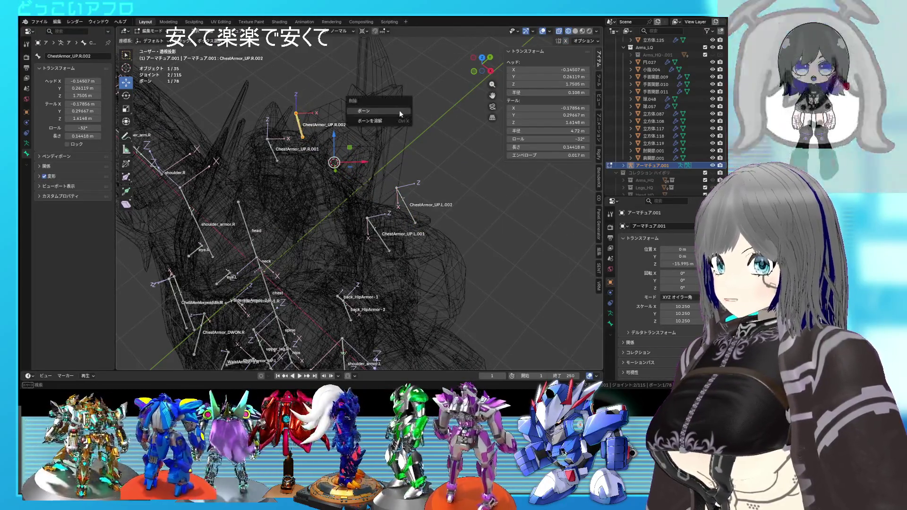
{"action": "left_click", "coordinate": [399, 109]}
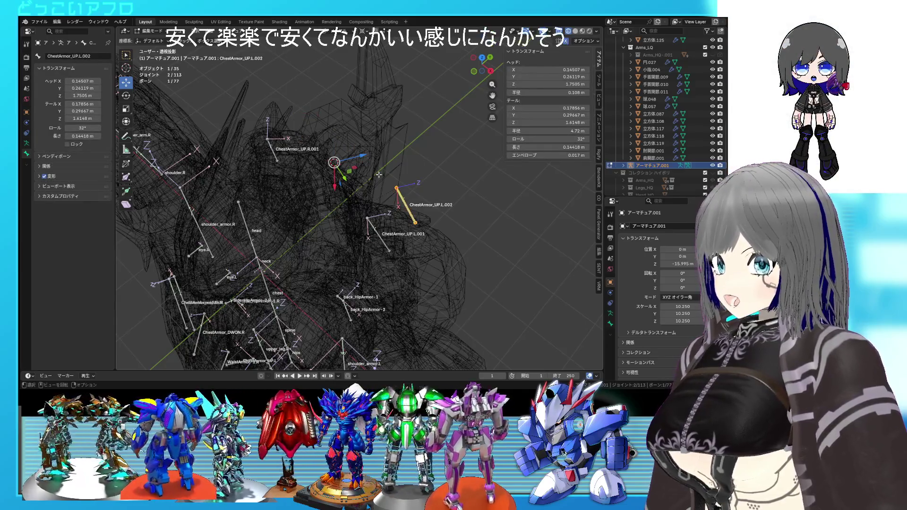
{"action": "key", "text": "shift+s"}
{"action": "left_click", "coordinate": [331, 154]}
{"action": "key", "text": "KP_7"}
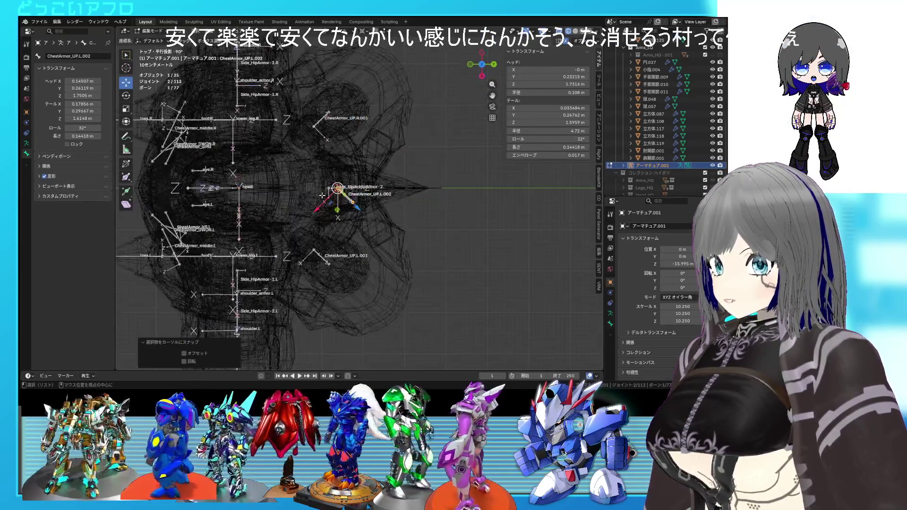
Scale ChestArmor_UP.L.002 to zero on X and Y so it points straight down.
{"action": "right_click", "coordinate": [326, 314]}
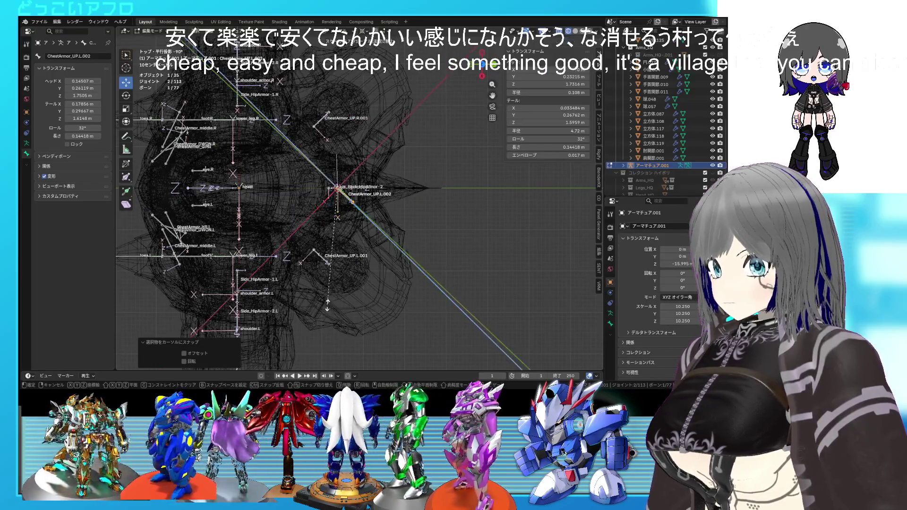
{"action": "left_click", "coordinate": [338, 31]}
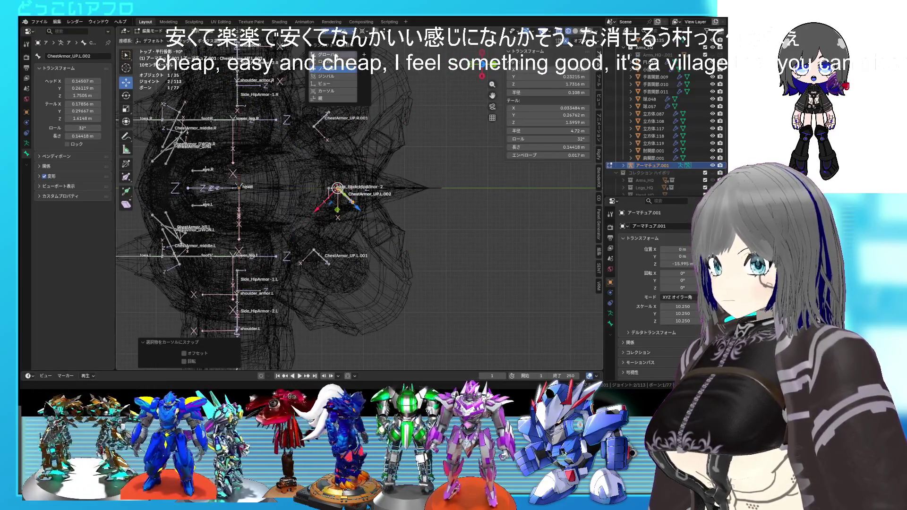
{"action": "key", "text": "Escape"}
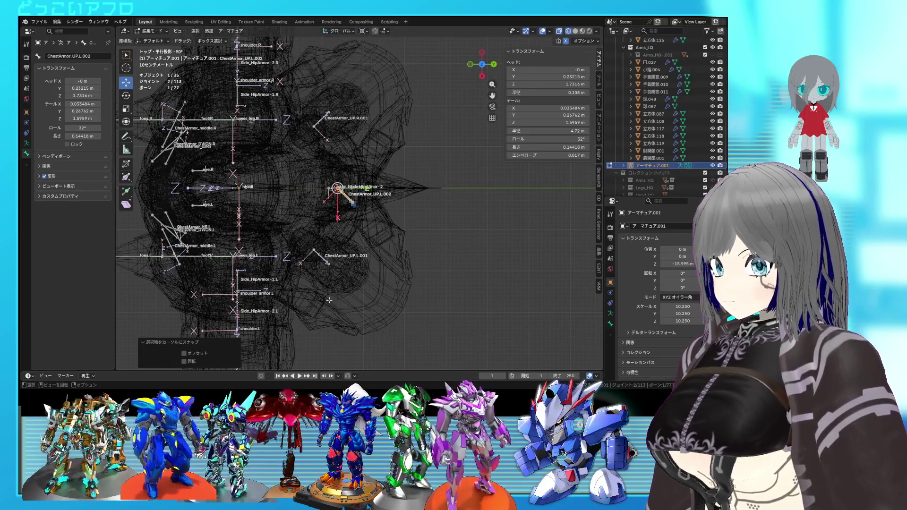
{"action": "key", "text": "s"}
{"action": "key", "text": "x"}
{"action": "key", "text": "x"}
{"action": "key", "text": "Return"}
{"action": "key", "text": "s"}
{"action": "key", "text": "x"}
{"action": "key", "text": "Return"}
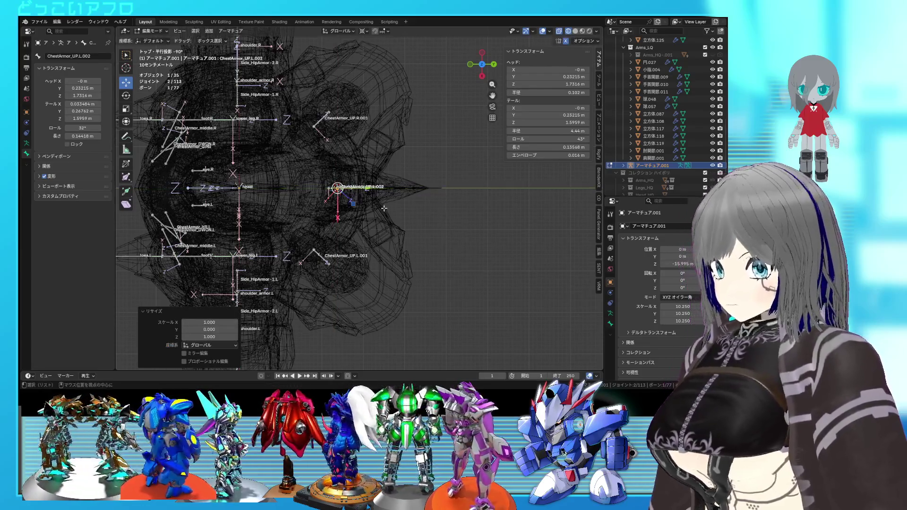
Try extruding two bones from its tail, then undo and remove them.
{"action": "key", "text": "KP_3"}
{"action": "key", "text": "e"}
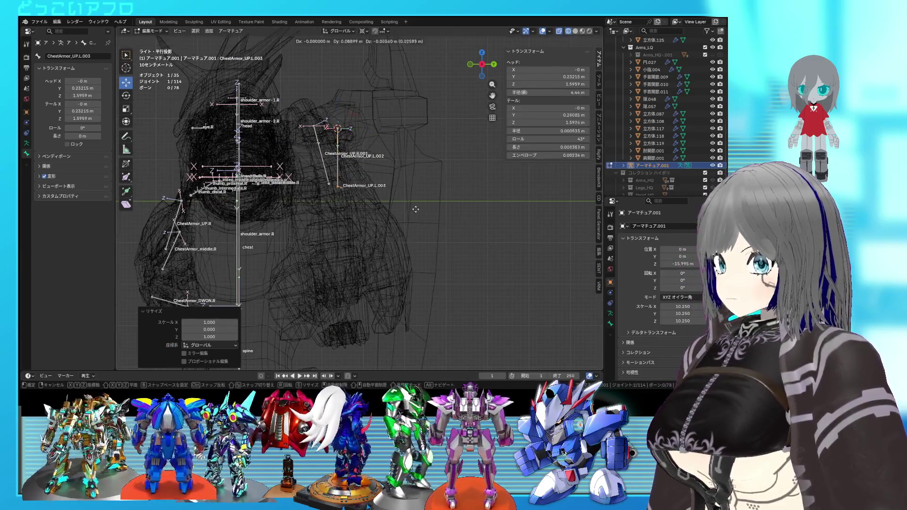
{"action": "left_click", "coordinate": [424, 210]}
{"action": "key", "text": "e"}
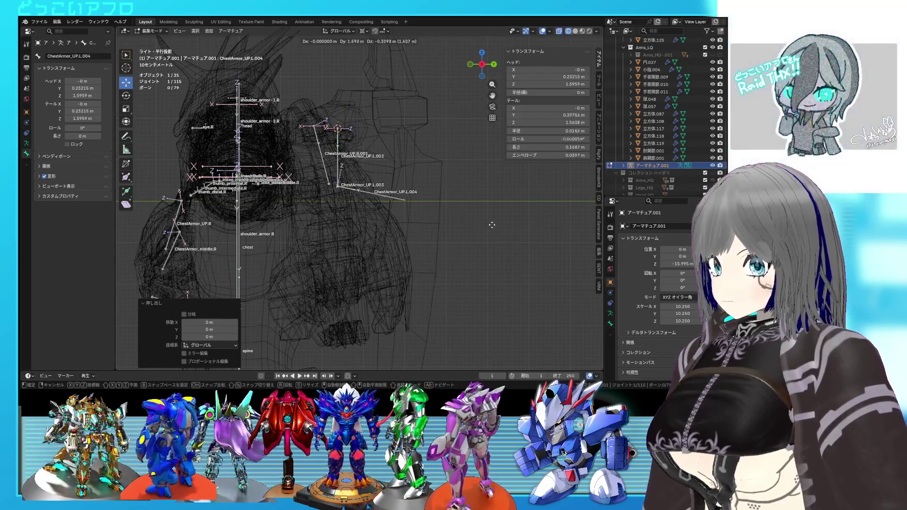
{"action": "left_click", "coordinate": [497, 237]}
{"action": "key", "text": "ctrl+z"}
{"action": "key", "text": "s"}
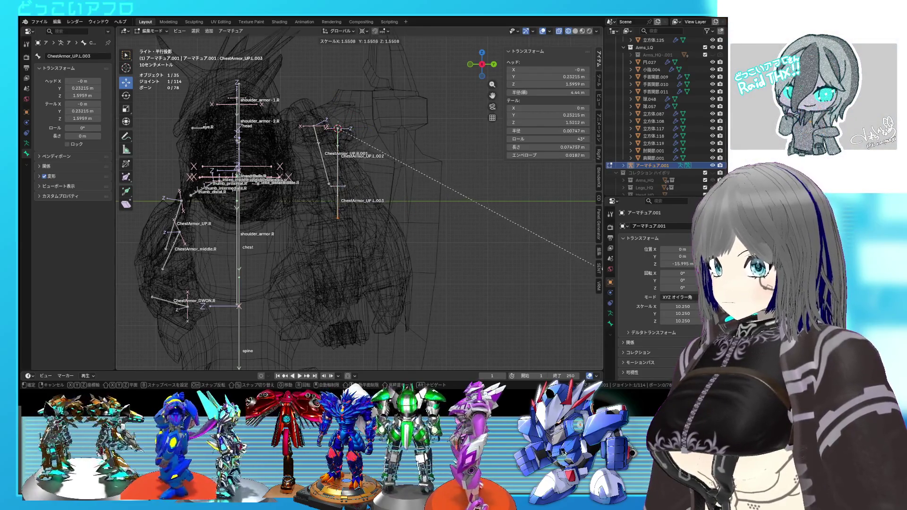
{"action": "key", "text": "Escape"}
{"action": "key", "text": "x"}
Scale ChestArmor_UP.L.002 by about 2.1 and turn off X-ray.
{"action": "left_click", "coordinate": [207, 323]}
{"action": "key", "text": "s"}
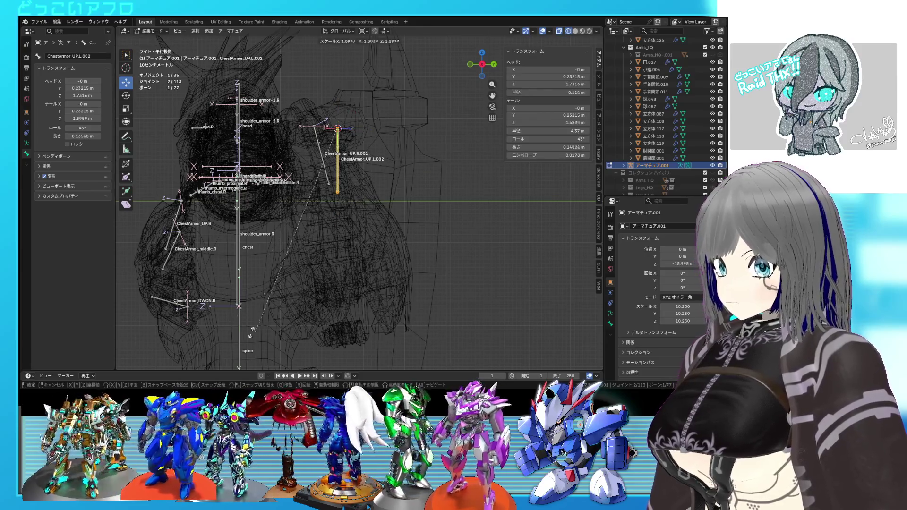
{"action": "left_click", "coordinate": [428, 270]}
{"action": "mouse_move", "coordinate": [478, 234]}
{"action": "middle_mouse_down"}
{"action": "mouse_move", "coordinate": [432, 248]}
{"action": "mouse_move", "coordinate": [477, 273]}
{"action": "middle_mouse_up"}
{"action": "key", "text": "alt+z"}
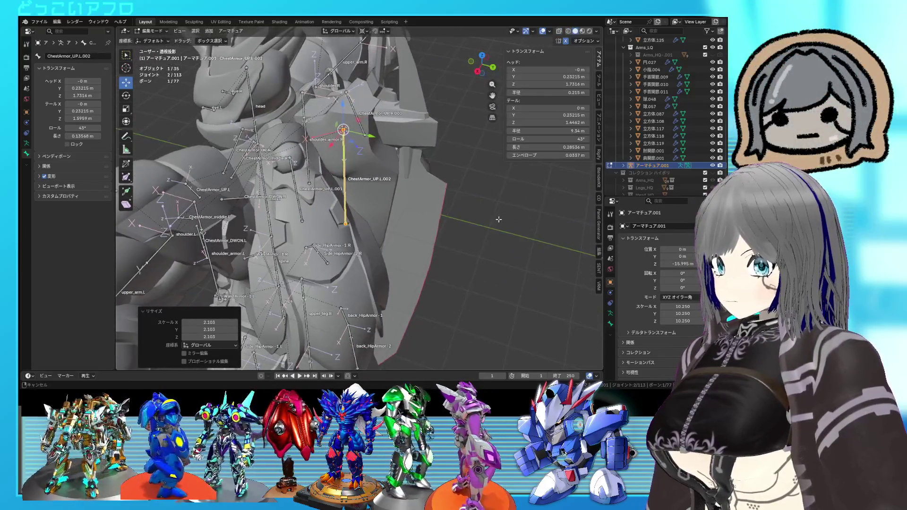
Rename the ChestArmor_UP.L.001 bone to ThrusterArmor.L.
{"action": "middle_click_drag", "start_coordinate": [497, 219], "coordinate": [504, 230]}
{"action": "left_click", "coordinate": [326, 213]}
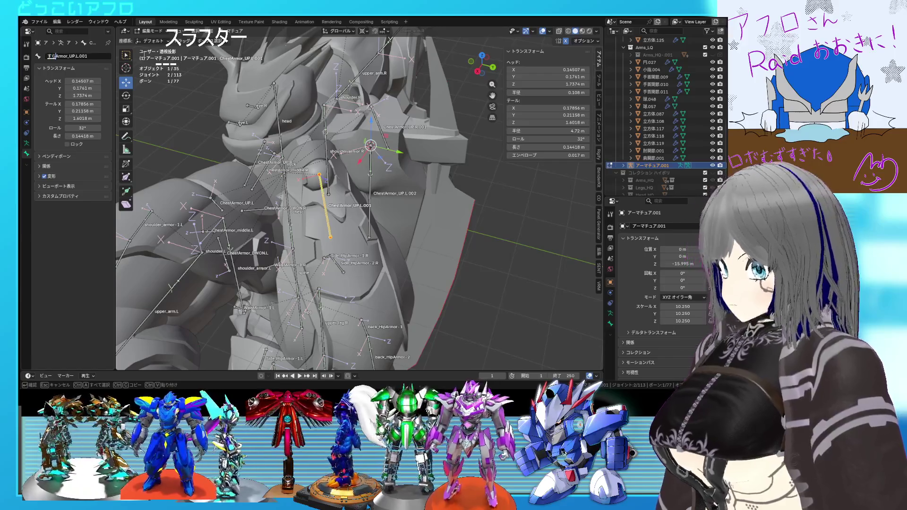
{"action": "type", "text": "sut"}
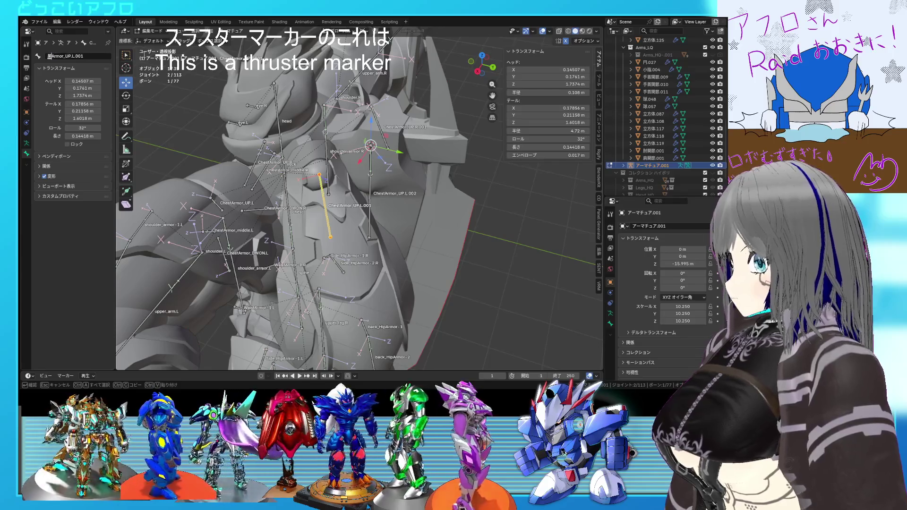
{"action": "key", "text": "BackSpace"}
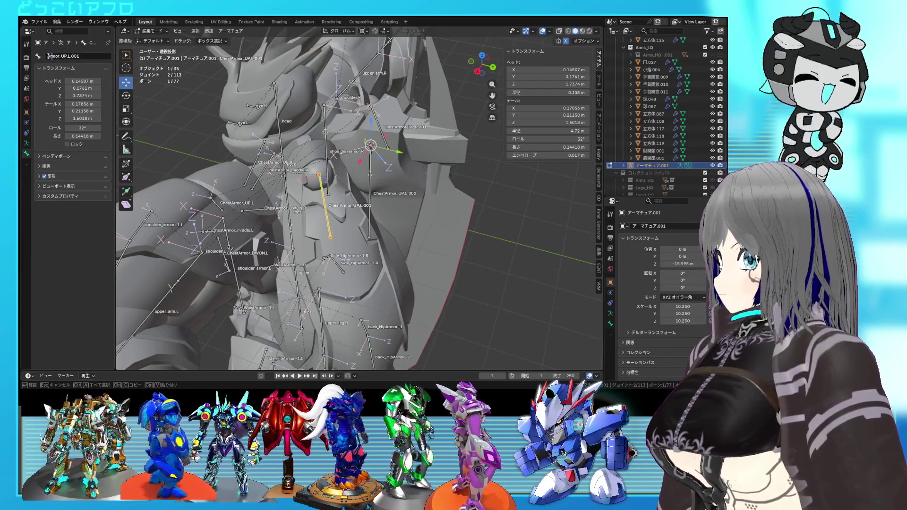
{"action": "type", "text": "Thruster"}
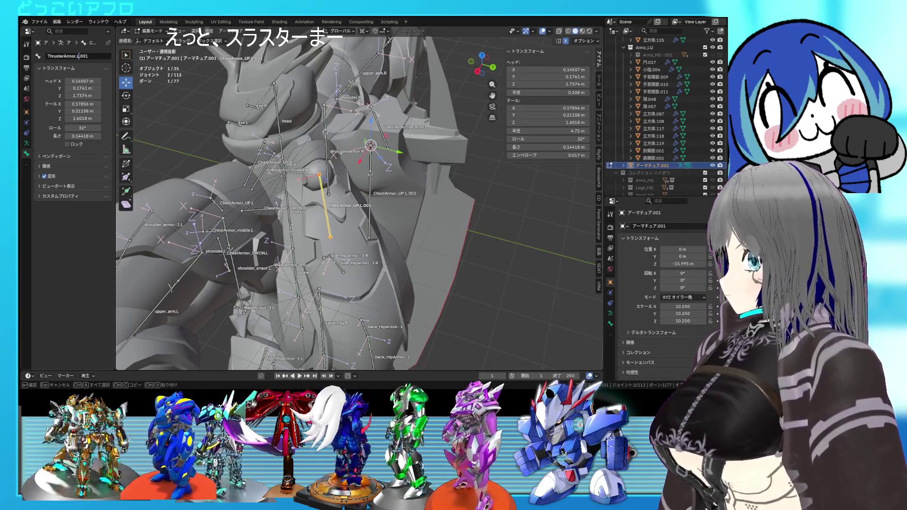
{"action": "key", "text": "BackSpace"}
{"action": "key", "text": "BackSpace"}
{"action": "key", "text": "BackSpace"}
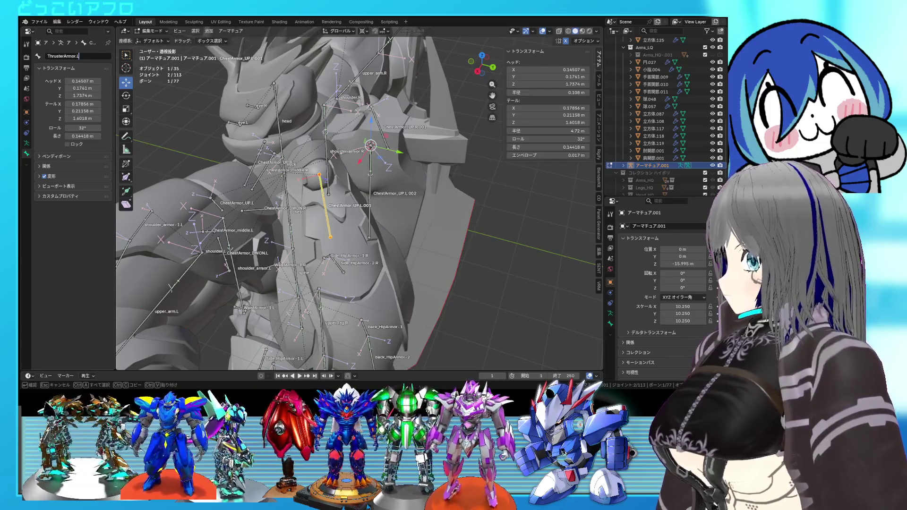
Delete ChestArmor_UP.R.001 and symmetrize ThrusterArmor.L to create ThrusterArmor.R.
{"action": "middle_click_drag", "start_coordinate": [373, 132], "coordinate": [392, 136]}
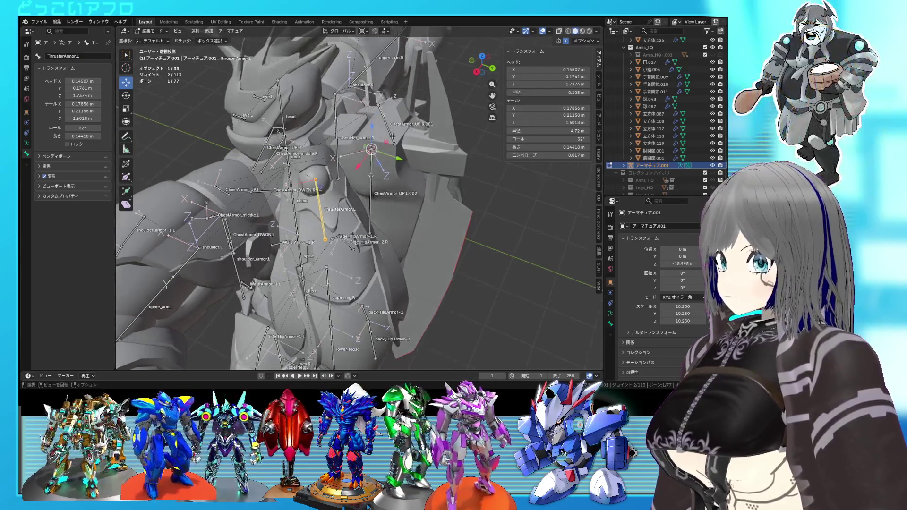
{"action": "key", "text": "Delete"}
{"action": "left_click", "coordinate": [320, 209]}
{"action": "right_click", "coordinate": [320, 207]}
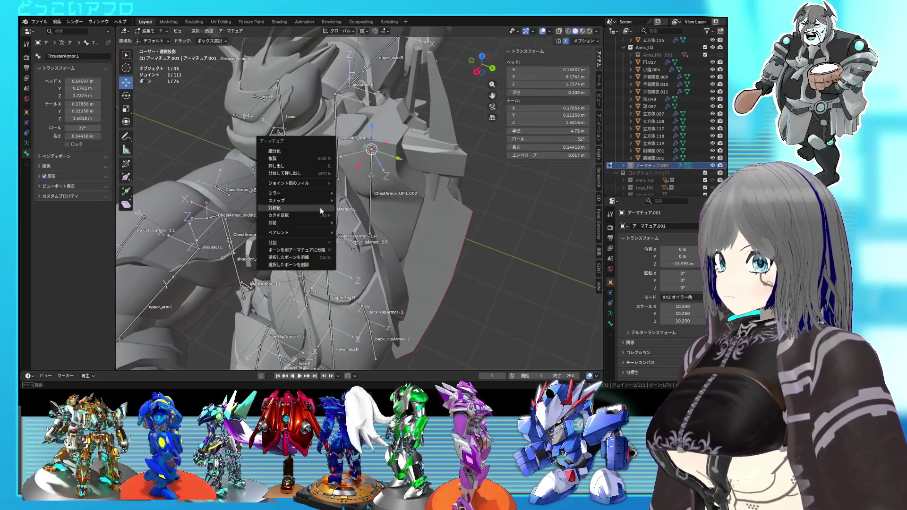
{"action": "left_click", "coordinate": [319, 207]}
{"action": "mouse_move", "coordinate": [319, 207]}
{"action": "middle_mouse_down"}
{"action": "mouse_move", "coordinate": [299, 201]}
{"action": "mouse_move", "coordinate": [366, 187]}
{"action": "mouse_move", "coordinate": [395, 195]}
{"action": "middle_mouse_up"}
{"action": "left_click", "coordinate": [372, 188]}
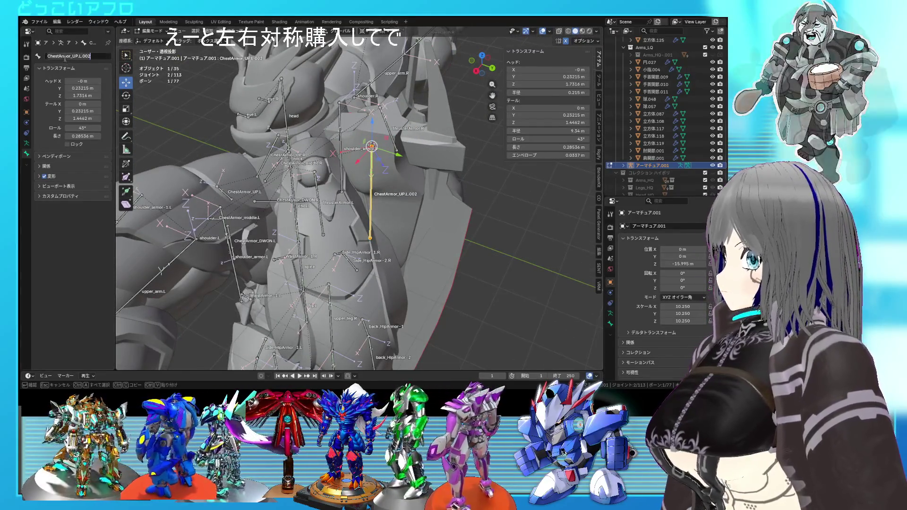
Edit the bone name field to rename ChestArmor_UP.L.002 to BackArmor.L.
{"action": "double_click", "coordinate": [59, 57]}
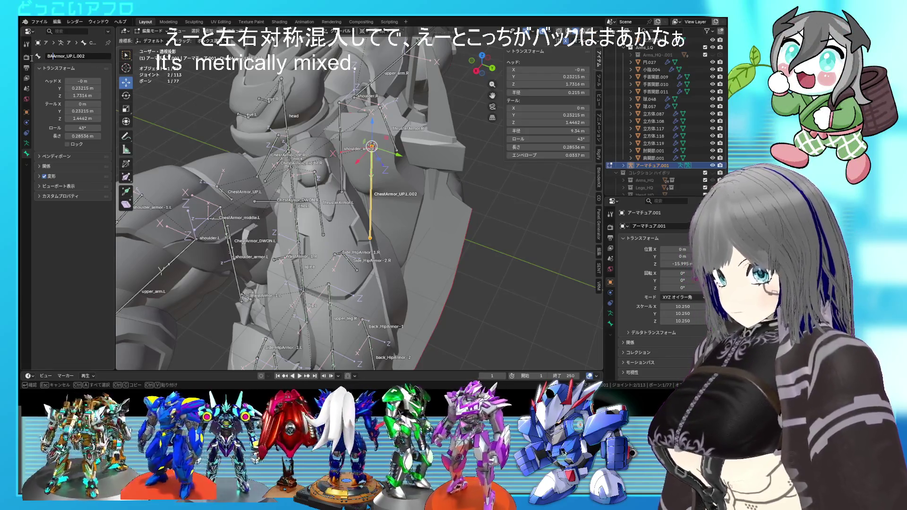
{"action": "type", "text": "Back"}
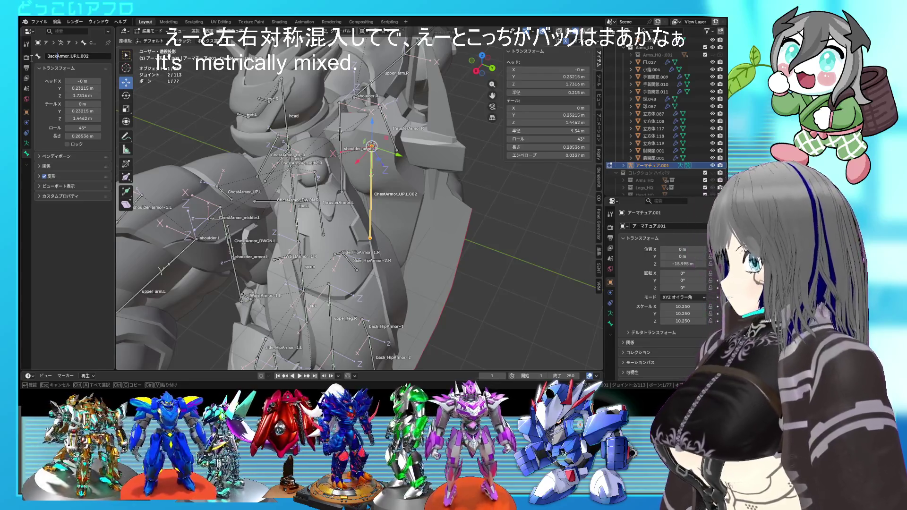
{"action": "key", "text": "Right"}
{"action": "key", "text": "Right"}
{"action": "key", "text": "Right"}
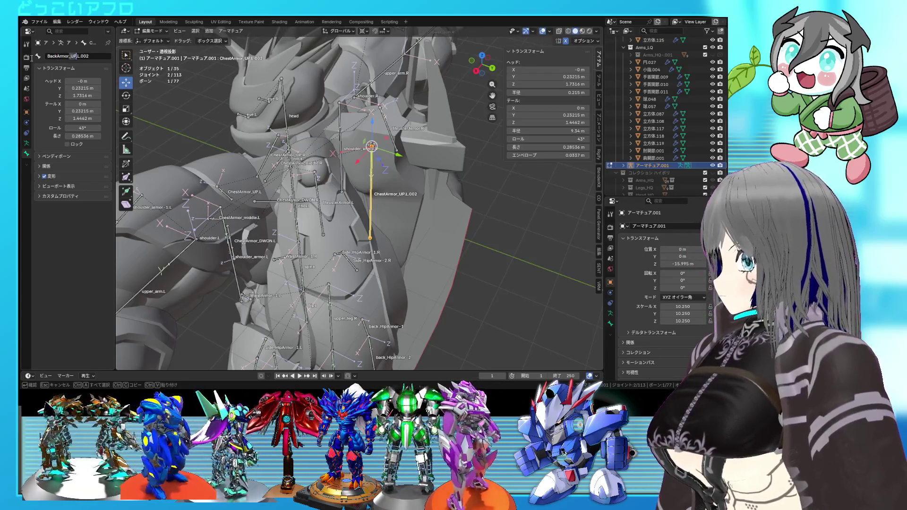
{"action": "key", "text": "Right"}
{"action": "key", "text": "Right"}
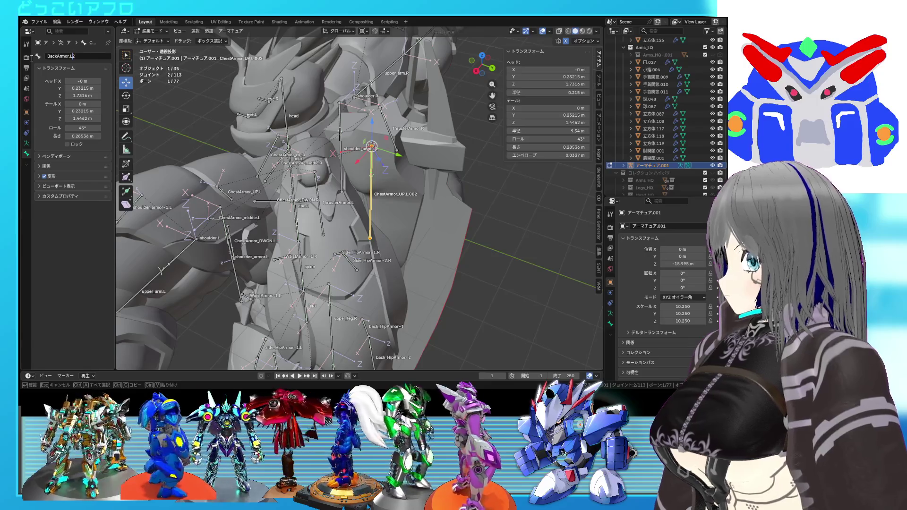
Orbit around the mech in X-ray to check BackArmor.L against the back armor.
{"action": "mouse_move", "coordinate": [195, 189]}
{"action": "middle_mouse_down"}
{"action": "mouse_move", "coordinate": [354, 220]}
{"action": "mouse_move", "coordinate": [323, 214]}
{"action": "mouse_move", "coordinate": [347, 199]}
{"action": "mouse_move", "coordinate": [270, 213]}
{"action": "mouse_move", "coordinate": [431, 178]}
{"action": "middle_mouse_up"}
{"action": "mouse_move", "coordinate": [294, 206]}
{"action": "middle_mouse_down"}
{"action": "mouse_move", "coordinate": [384, 219]}
{"action": "mouse_move", "coordinate": [342, 203]}
{"action": "middle_mouse_up"}
{"action": "mouse_move", "coordinate": [407, 218]}
{"action": "middle_mouse_down"}
{"action": "mouse_move", "coordinate": [366, 121]}
{"action": "mouse_move", "coordinate": [339, 175]}
{"action": "mouse_move", "coordinate": [333, 88]}
{"action": "mouse_move", "coordinate": [326, 122]}
{"action": "mouse_move", "coordinate": [291, 104]}
{"action": "mouse_move", "coordinate": [417, 187]}
{"action": "middle_mouse_up"}
{"action": "key", "text": "alt+z"}
{"action": "key", "text": "alt+z"}
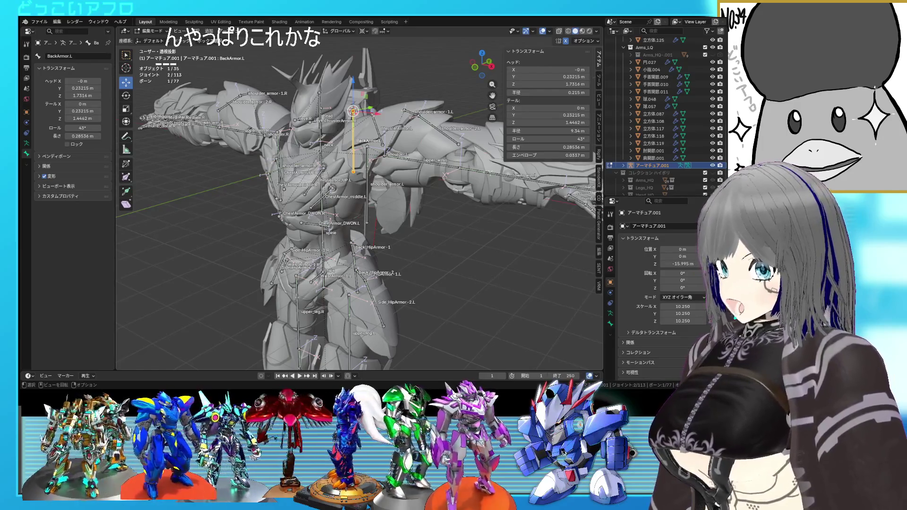
{"action": "mouse_move", "coordinate": [421, 213]}
{"action": "middle_mouse_down"}
{"action": "mouse_move", "coordinate": [382, 234]}
{"action": "mouse_move", "coordinate": [442, 186]}
{"action": "middle_mouse_up"}
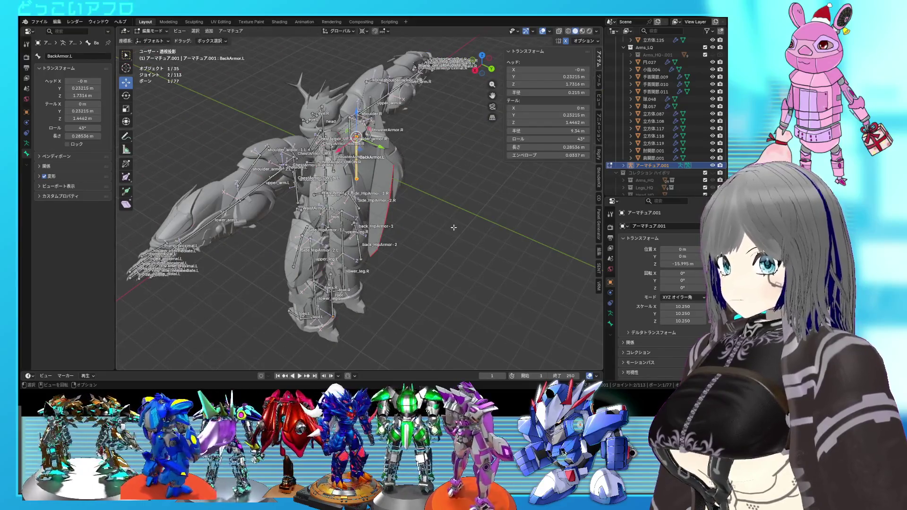
{"action": "scroll", "coordinate": [409, 208], "scroll_direction": "up", "scroll_amount": 3}
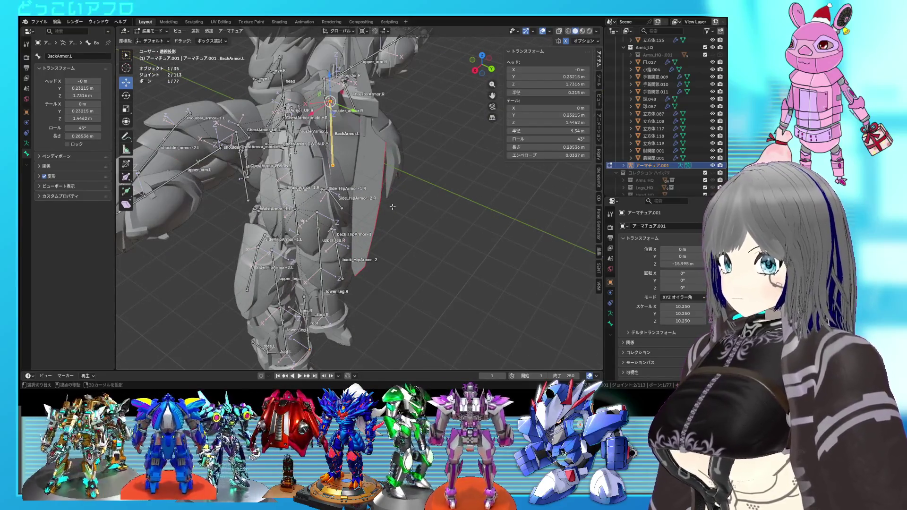
{"action": "middle_click_drag", "start_coordinate": [392, 207], "coordinate": [408, 254]}
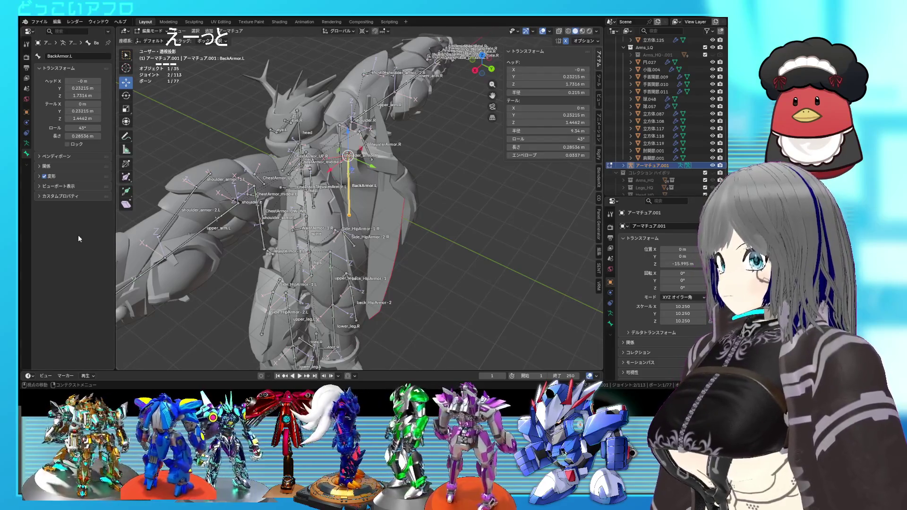
{"action": "mouse_move", "coordinate": [397, 144]}
{"action": "middle_mouse_down"}
{"action": "mouse_move", "coordinate": [377, 166]}
{"action": "mouse_move", "coordinate": [447, 188]}
{"action": "mouse_move", "coordinate": [331, 159]}
{"action": "middle_mouse_up"}
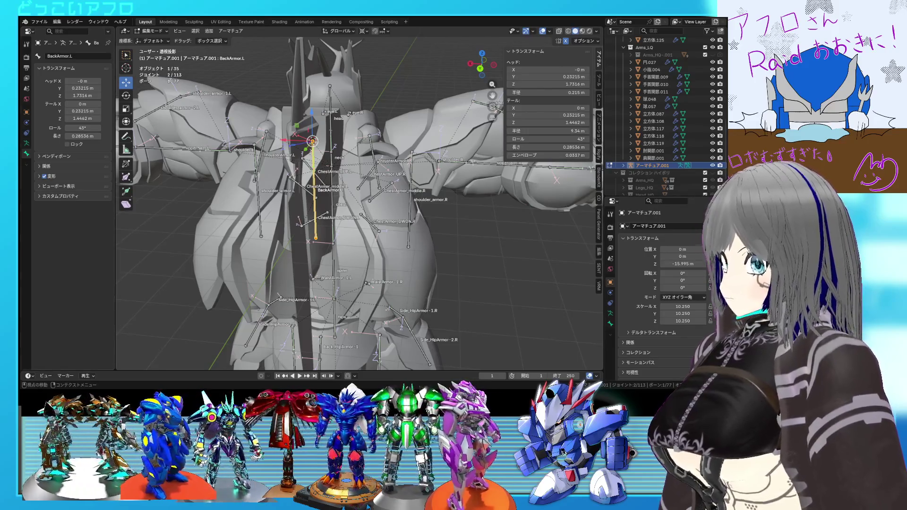
Orbit around the mech's armature to review the back bones.
{"action": "mouse_move", "coordinate": [305, 175]}
{"action": "middle_mouse_down"}
{"action": "mouse_move", "coordinate": [424, 238]}
{"action": "mouse_move", "coordinate": [402, 206]}
{"action": "mouse_move", "coordinate": [321, 170]}
{"action": "mouse_move", "coordinate": [251, 211]}
{"action": "mouse_move", "coordinate": [425, 222]}
{"action": "mouse_move", "coordinate": [408, 202]}
{"action": "mouse_move", "coordinate": [279, 214]}
{"action": "mouse_move", "coordinate": [324, 200]}
{"action": "mouse_move", "coordinate": [478, 231]}
{"action": "mouse_move", "coordinate": [369, 181]}
{"action": "mouse_move", "coordinate": [332, 202]}
{"action": "mouse_move", "coordinate": [349, 121]}
{"action": "mouse_move", "coordinate": [258, 163]}
{"action": "mouse_move", "coordinate": [312, 203]}
{"action": "mouse_move", "coordinate": [326, 234]}
{"action": "mouse_move", "coordinate": [317, 245]}
{"action": "mouse_move", "coordinate": [384, 274]}
{"action": "mouse_move", "coordinate": [353, 248]}
{"action": "mouse_move", "coordinate": [363, 248]}
{"action": "middle_mouse_up"}
{"action": "left_click", "coordinate": [255, 165]}
Duplicate ThrusterArmor.L and rename the copy Thruster.L.
{"action": "key", "text": "shift+d"}
{"action": "left_click", "coordinate": [329, 242]}
{"action": "left_click", "coordinate": [302, 247]}
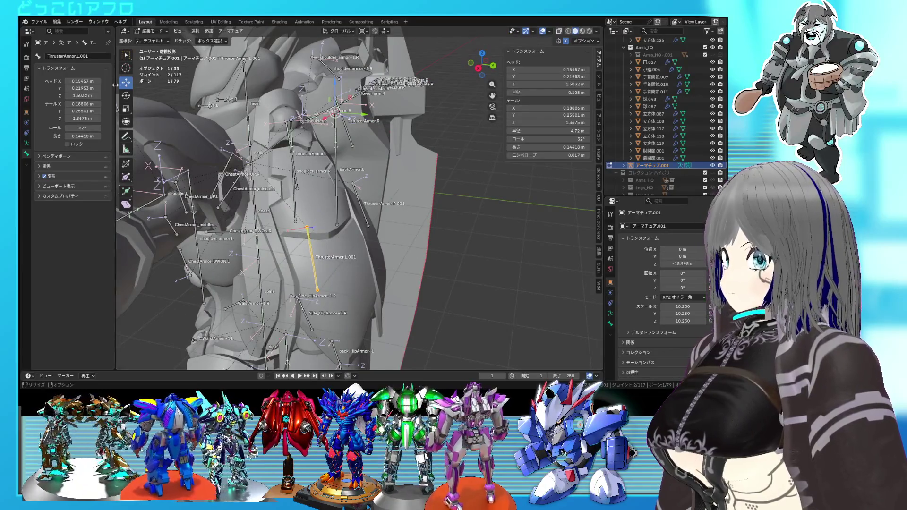
{"action": "left_click", "coordinate": [66, 56]}
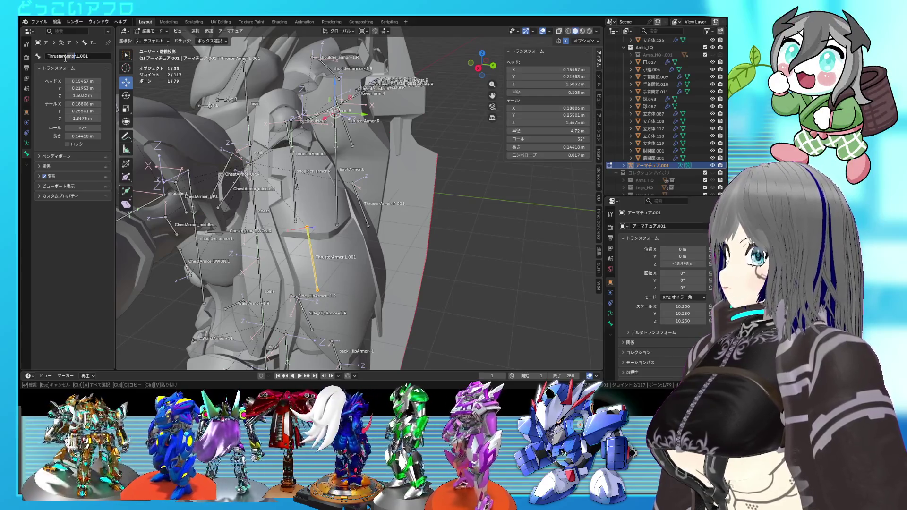
{"action": "key", "text": "BackSpace"}
{"action": "key", "text": "BackSpace"}
{"action": "key", "text": "BackSpace"}
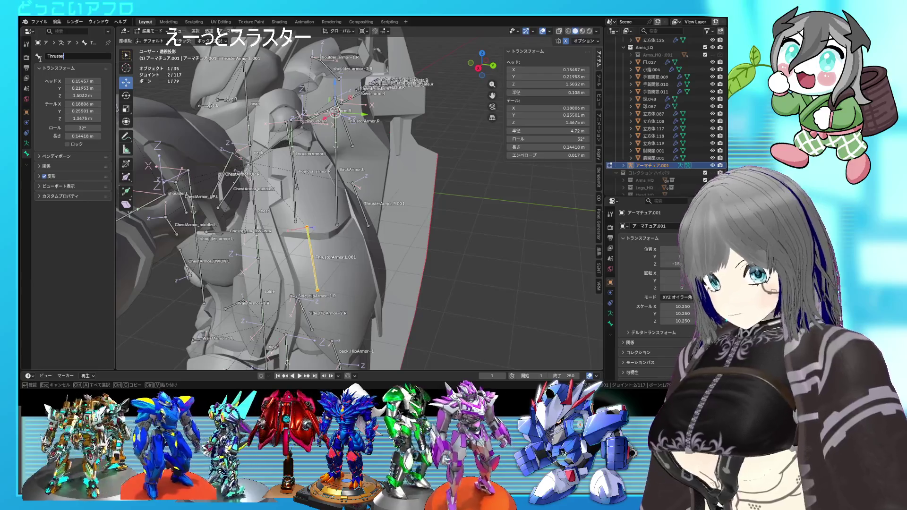
{"action": "type", "text": ".L"}
{"action": "key", "text": "Return"}
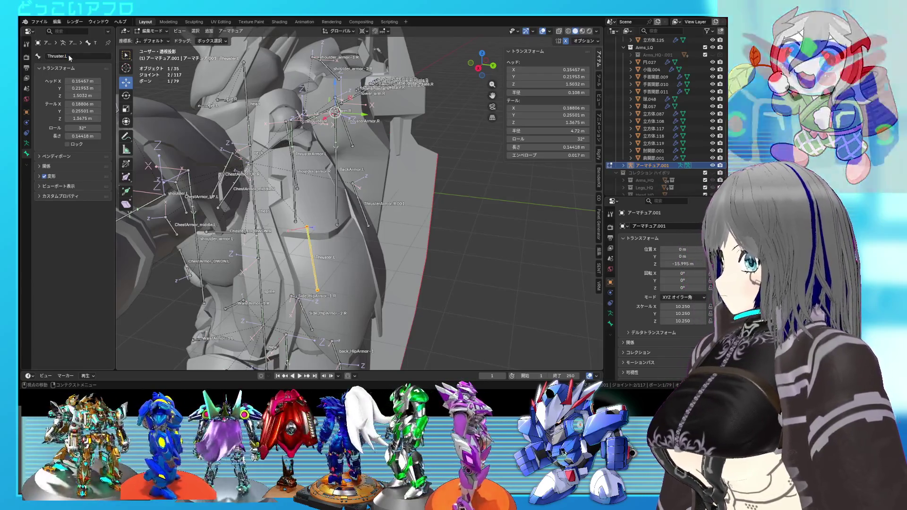
Delete the leftover copy, symmetrize Thruster.L into Thruster.R, and return to Object Mode.
{"action": "middle_click_drag", "start_coordinate": [315, 175], "coordinate": [350, 203]}
{"action": "key", "text": "x"}
{"action": "left_click", "coordinate": [340, 219]}
{"action": "left_click", "coordinate": [247, 239]}
{"action": "right_click", "coordinate": [247, 239]}
{"action": "left_click", "coordinate": [247, 239]}
{"action": "mouse_move", "coordinate": [247, 239]}
{"action": "middle_mouse_down"}
{"action": "mouse_move", "coordinate": [343, 248]}
{"action": "mouse_move", "coordinate": [447, 224]}
{"action": "mouse_move", "coordinate": [421, 255]}
{"action": "mouse_move", "coordinate": [424, 233]}
{"action": "mouse_move", "coordinate": [385, 229]}
{"action": "mouse_move", "coordinate": [392, 187]}
{"action": "mouse_move", "coordinate": [370, 172]}
{"action": "mouse_move", "coordinate": [347, 177]}
{"action": "mouse_move", "coordinate": [352, 192]}
{"action": "middle_mouse_up"}
{"action": "key", "text": "Tab"}
{"action": "left_click", "coordinate": [395, 174]}
In armature Edit Mode, snap the Thruster.L bone to the 3D cursor.
{"action": "left_click", "coordinate": [352, 193]}
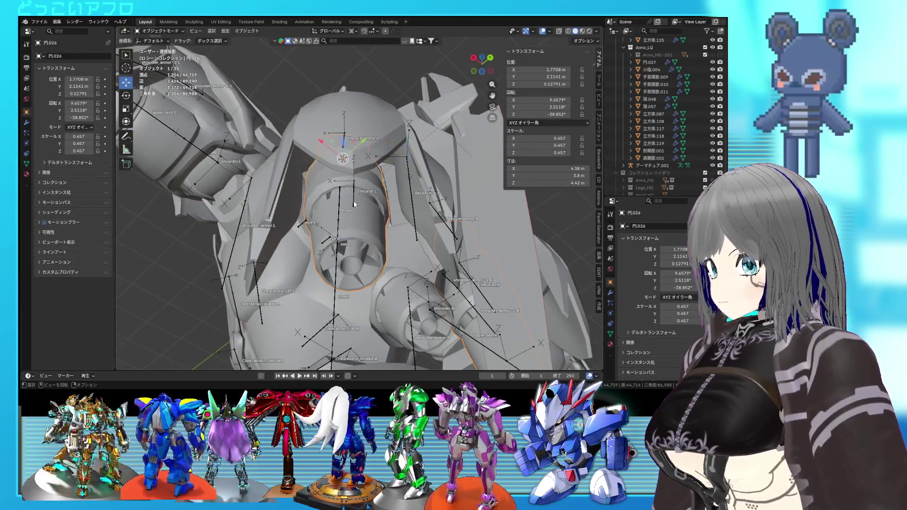
{"action": "key", "text": "Tab"}
{"action": "left_click", "coordinate": [354, 193]}
{"action": "key", "text": "shift+s"}
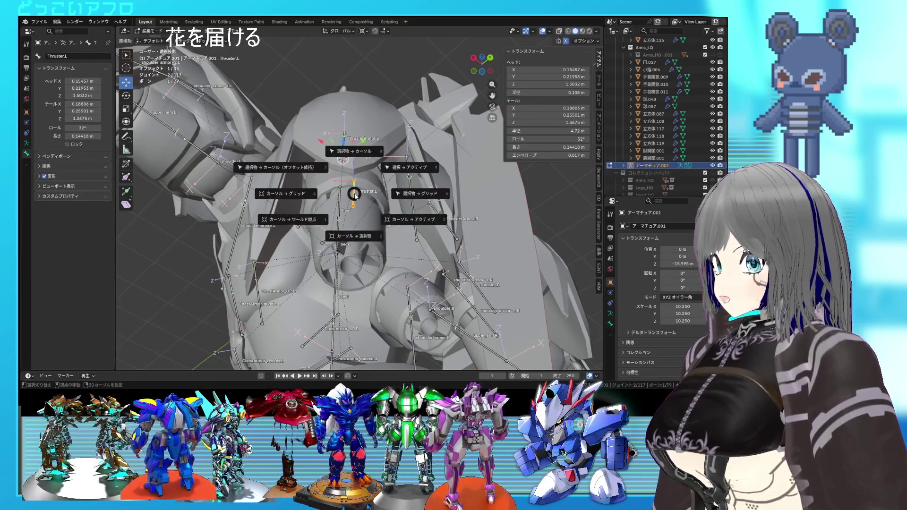
{"action": "left_click", "coordinate": [356, 151]}
{"action": "middle_click_drag", "start_coordinate": [356, 159], "coordinate": [344, 181]}
Select the thruster mesh 円.026 and toggle its Edit Mode to inspect the nozzle.
{"action": "key", "text": "Tab"}
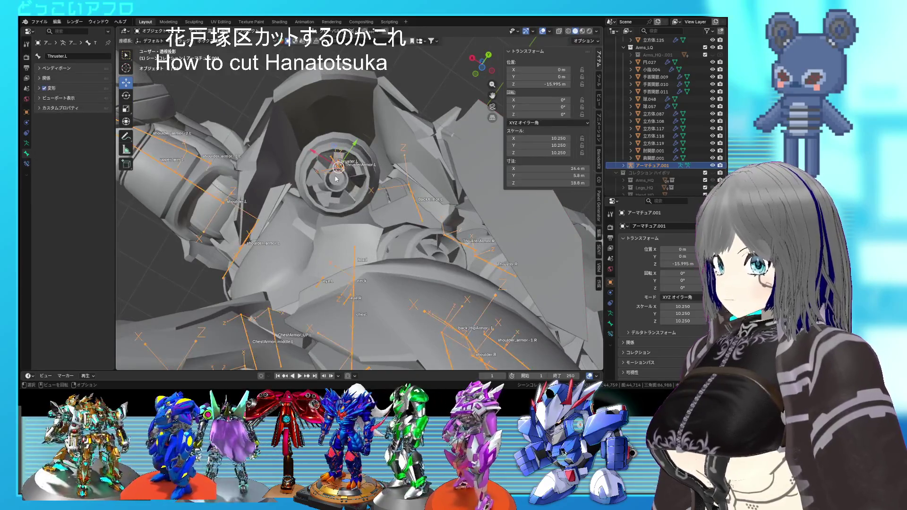
{"action": "left_click", "coordinate": [335, 178]}
{"action": "key", "text": "Tab"}
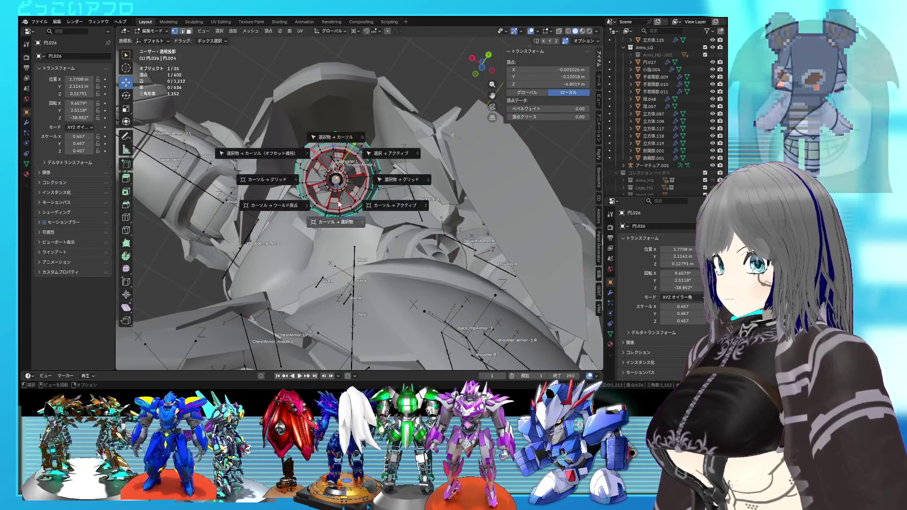
{"action": "key", "text": "Tab"}
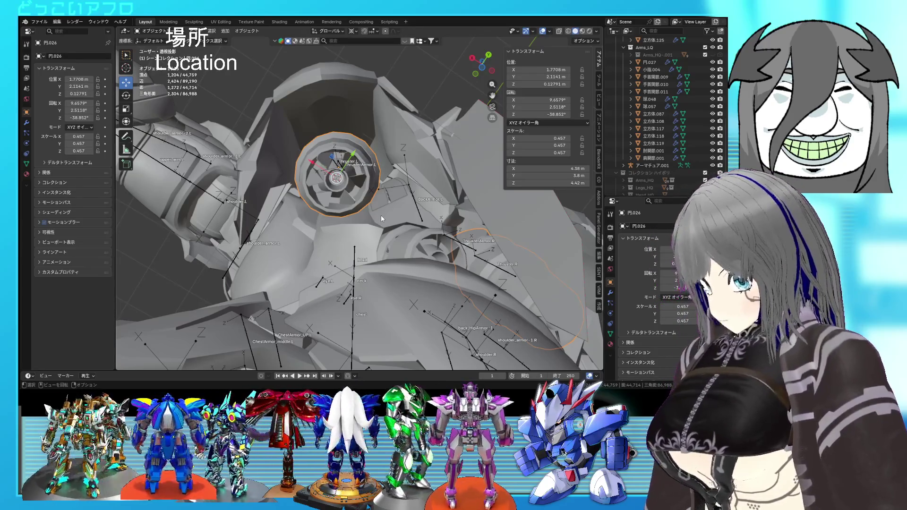
{"action": "mouse_move", "coordinate": [381, 216]}
{"action": "middle_mouse_down"}
{"action": "mouse_move", "coordinate": [359, 170]}
{"action": "mouse_move", "coordinate": [371, 166]}
{"action": "middle_mouse_up"}
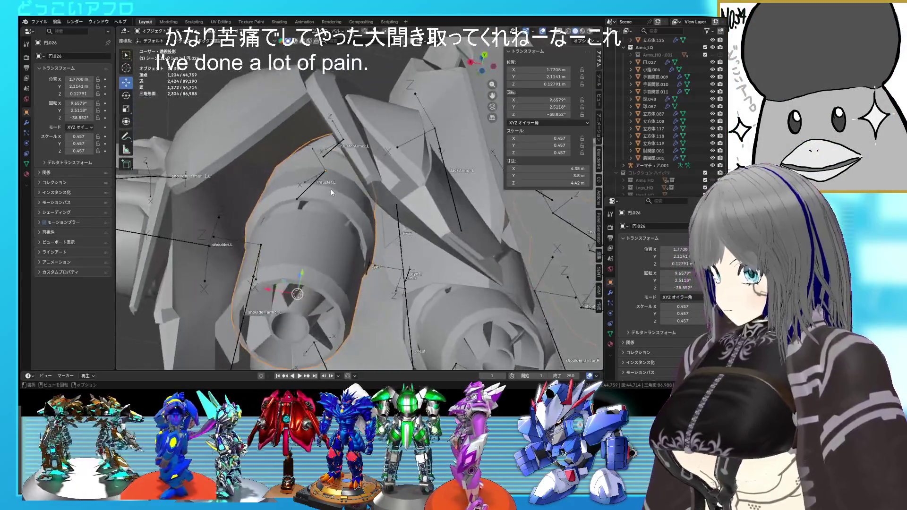
{"action": "key", "text": "Tab"}
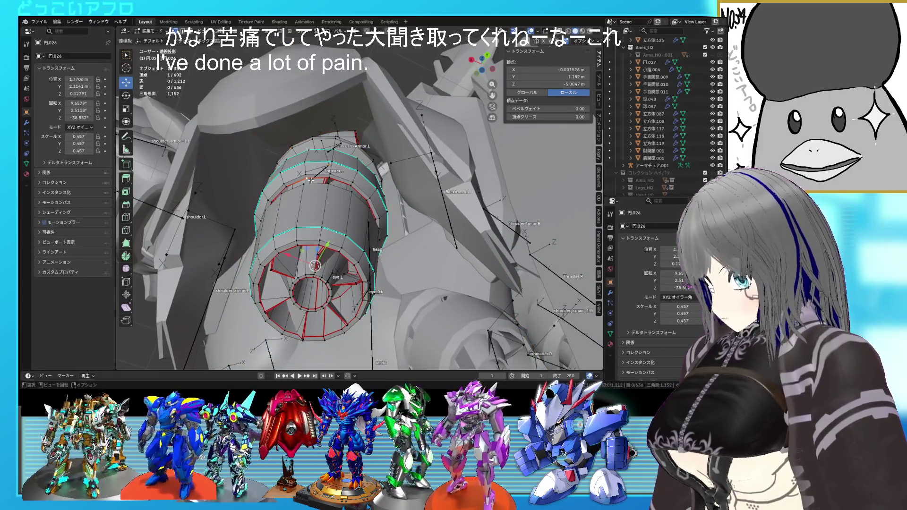
{"action": "key", "text": "Tab"}
Re-snap Thruster.L's tail to the cursor at Z 1.2736 m, then view it in see-through wireframe.
{"action": "left_click", "coordinate": [311, 183]}
{"action": "key", "text": "Tab"}
{"action": "key", "text": "shift+s"}
{"action": "left_click", "coordinate": [316, 161]}
{"action": "mouse_move", "coordinate": [316, 162]}
{"action": "middle_mouse_down"}
{"action": "mouse_move", "coordinate": [355, 204]}
{"action": "mouse_move", "coordinate": [359, 162]}
{"action": "mouse_move", "coordinate": [339, 169]}
{"action": "middle_mouse_up"}
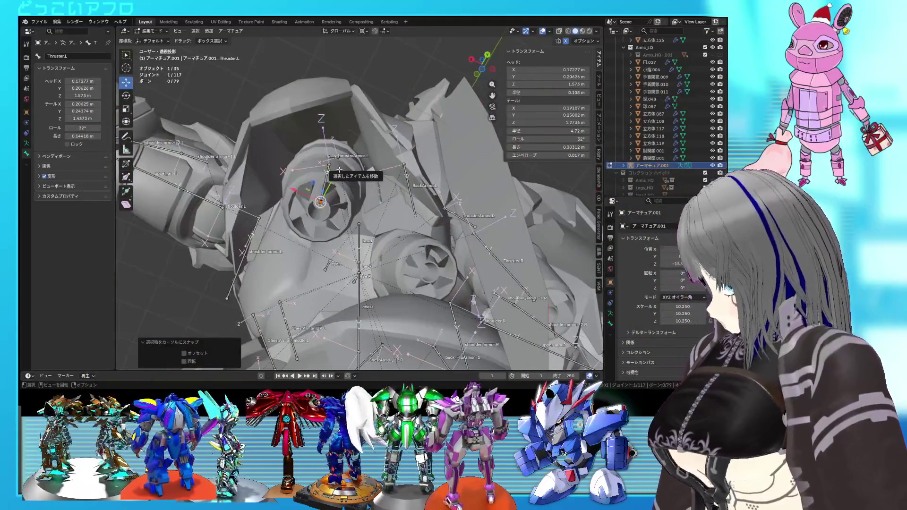
{"action": "mouse_move", "coordinate": [345, 167]}
{"action": "middle_mouse_down"}
{"action": "mouse_move", "coordinate": [387, 189]}
{"action": "mouse_move", "coordinate": [422, 226]}
{"action": "middle_mouse_up"}
{"action": "key", "text": "shift+z"}
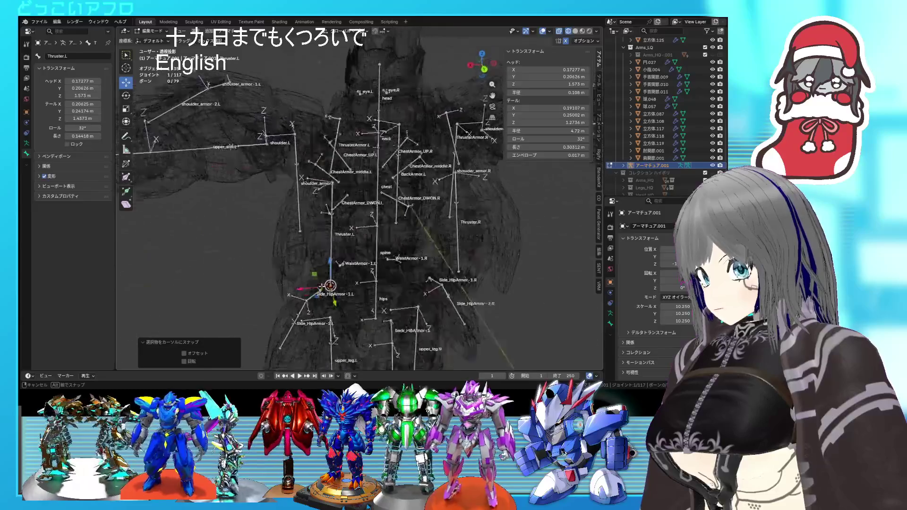
Return to solid shading and orbit to view the mech from behind.
{"action": "mouse_move", "coordinate": [348, 318]}
{"action": "middle_mouse_down"}
{"action": "mouse_move", "coordinate": [342, 258]}
{"action": "mouse_move", "coordinate": [426, 262]}
{"action": "mouse_move", "coordinate": [394, 255]}
{"action": "mouse_move", "coordinate": [439, 196]}
{"action": "mouse_move", "coordinate": [396, 205]}
{"action": "mouse_move", "coordinate": [396, 230]}
{"action": "middle_mouse_up"}
{"action": "key", "text": "shift+z"}
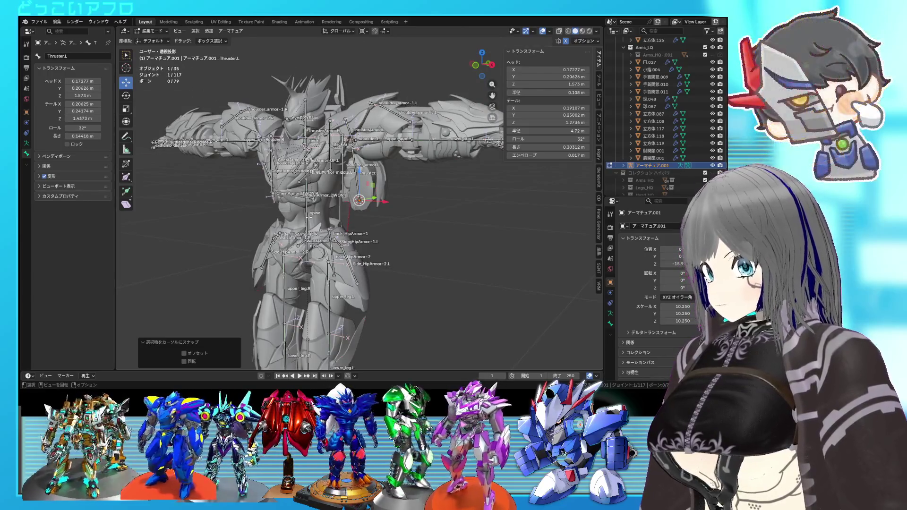
{"action": "mouse_move", "coordinate": [460, 151]}
{"action": "middle_mouse_down"}
{"action": "mouse_move", "coordinate": [369, 153]}
{"action": "mouse_move", "coordinate": [361, 187]}
{"action": "mouse_move", "coordinate": [381, 190]}
{"action": "mouse_move", "coordinate": [347, 217]}
{"action": "middle_mouse_up"}
{"action": "scroll", "coordinate": [392, 180], "scroll_direction": "up", "scroll_amount": 4}
Leave armature editing, then select and hide the back armor shell 立方体.125.
{"action": "key", "text": "Tab"}
{"action": "left_click", "coordinate": [297, 249]}
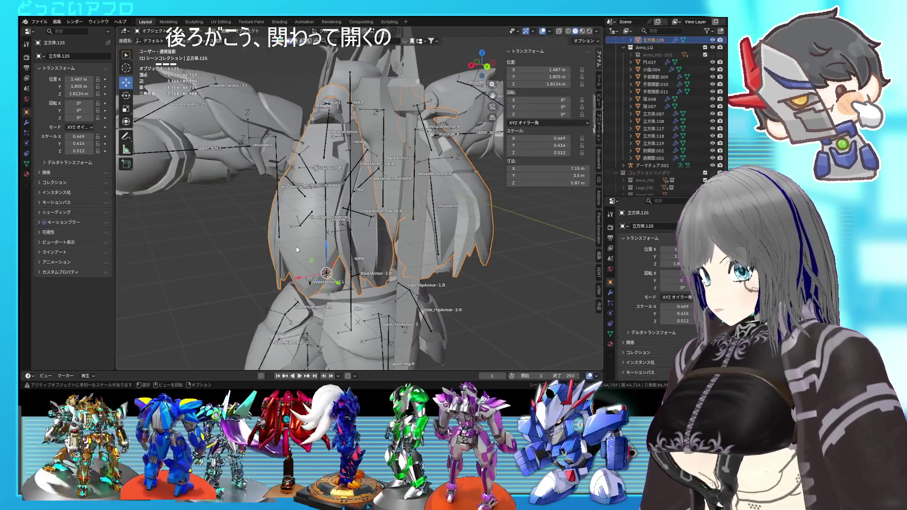
{"action": "left_click", "coordinate": [710, 40]}
{"action": "mouse_move", "coordinate": [401, 191]}
{"action": "middle_mouse_down"}
{"action": "mouse_move", "coordinate": [421, 214]}
{"action": "mouse_move", "coordinate": [394, 253]}
{"action": "mouse_move", "coordinate": [381, 197]}
{"action": "mouse_move", "coordinate": [394, 239]}
{"action": "mouse_move", "coordinate": [328, 192]}
{"action": "middle_mouse_up"}
{"action": "scroll", "coordinate": [394, 253], "scroll_direction": "up", "scroll_amount": 5}
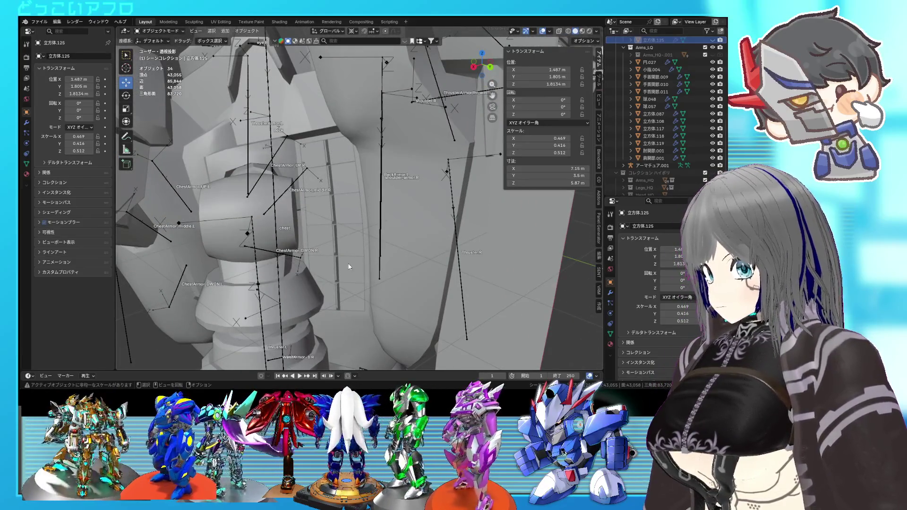
Select the armature and enter its Edit Mode.
{"action": "left_click", "coordinate": [254, 234]}
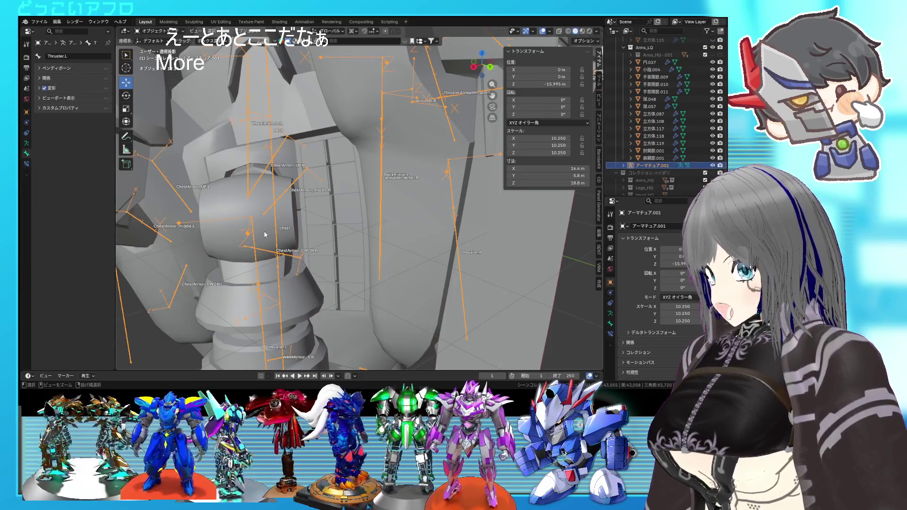
{"action": "middle_click_drag", "start_coordinate": [265, 235], "coordinate": [283, 237]}
{"action": "scroll", "coordinate": [284, 236], "scroll_direction": "down", "scroll_amount": 3}
{"action": "key", "text": "Tab"}
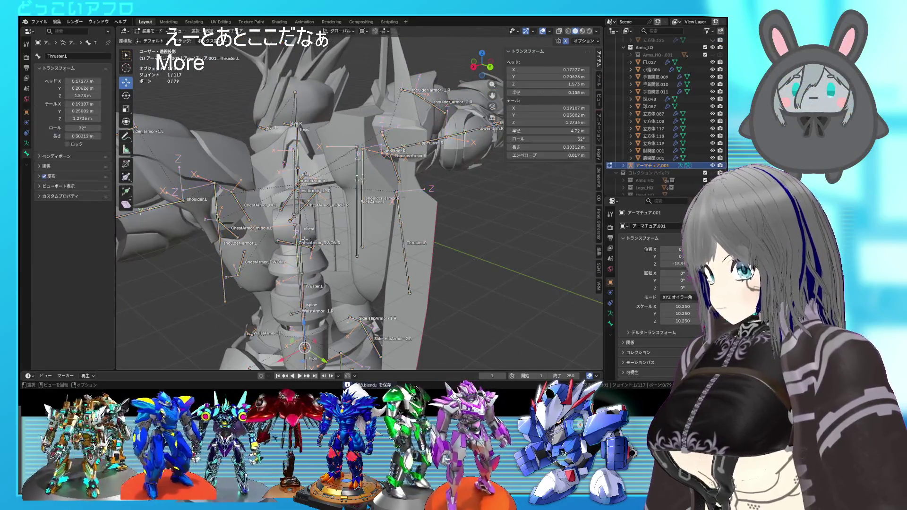
Change the transform pivot point and scale the duplicated thruster bone down.
{"action": "left_click", "coordinate": [370, 270]}
{"action": "key", "text": "s"}
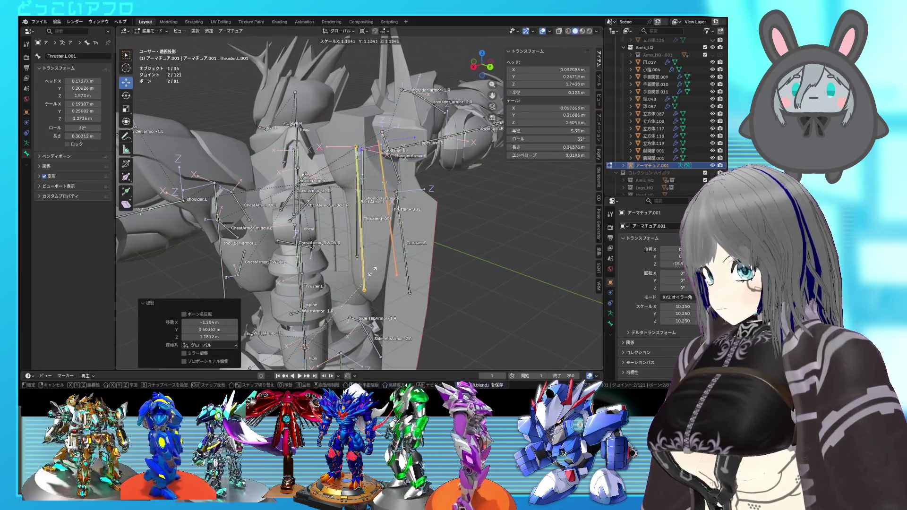
{"action": "key", "text": "Escape"}
{"action": "left_click", "coordinate": [364, 33]}
{"action": "left_click", "coordinate": [372, 67]}
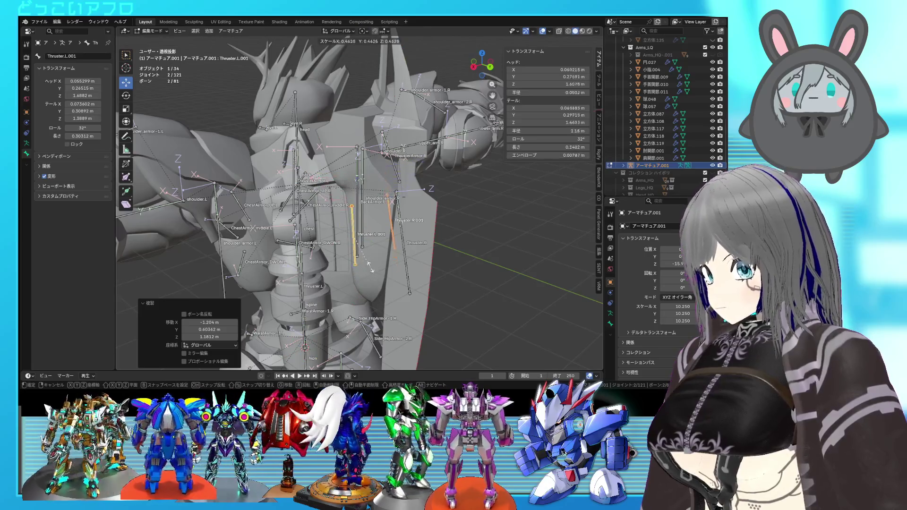
{"action": "left_click", "coordinate": [369, 257]}
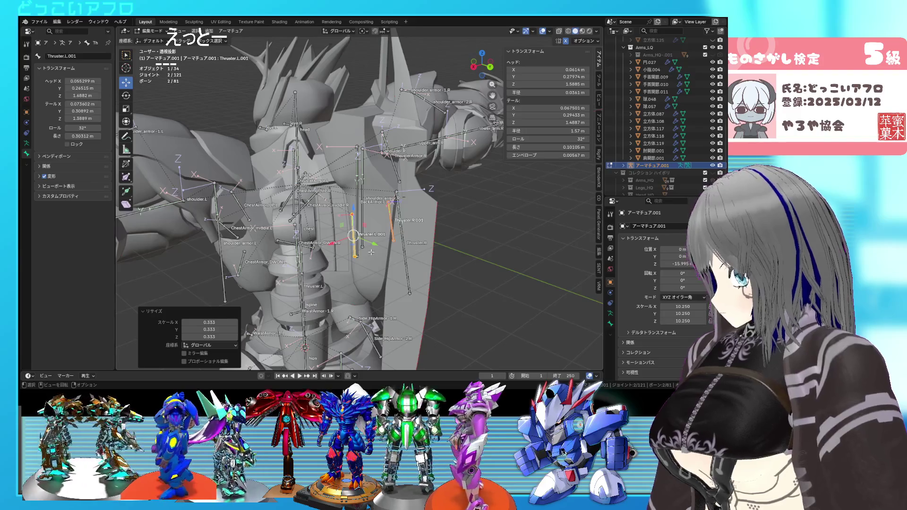
Move Thruster.L.001 up onto the left back armor plate.
{"action": "scroll", "coordinate": [372, 252], "scroll_direction": "up", "scroll_amount": 1}
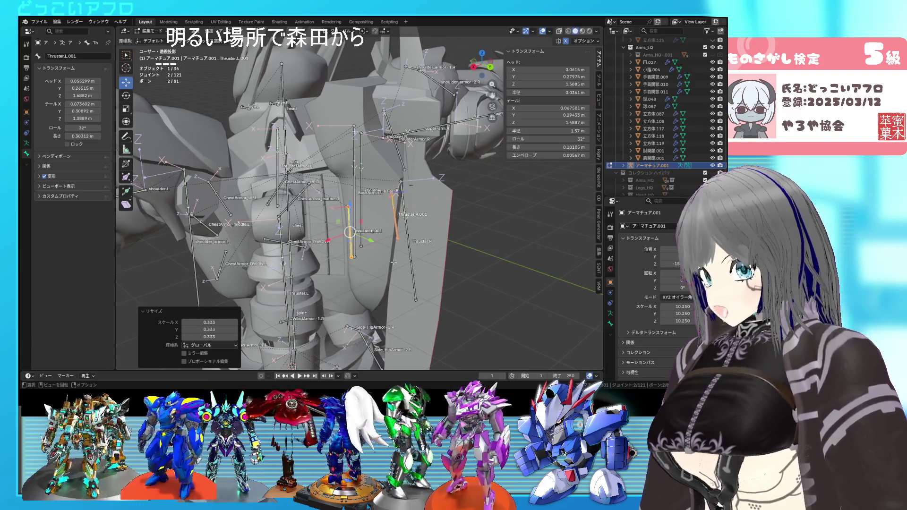
{"action": "key", "text": "g"}
{"action": "scroll", "coordinate": [362, 240], "scroll_direction": "up", "scroll_amount": 4}
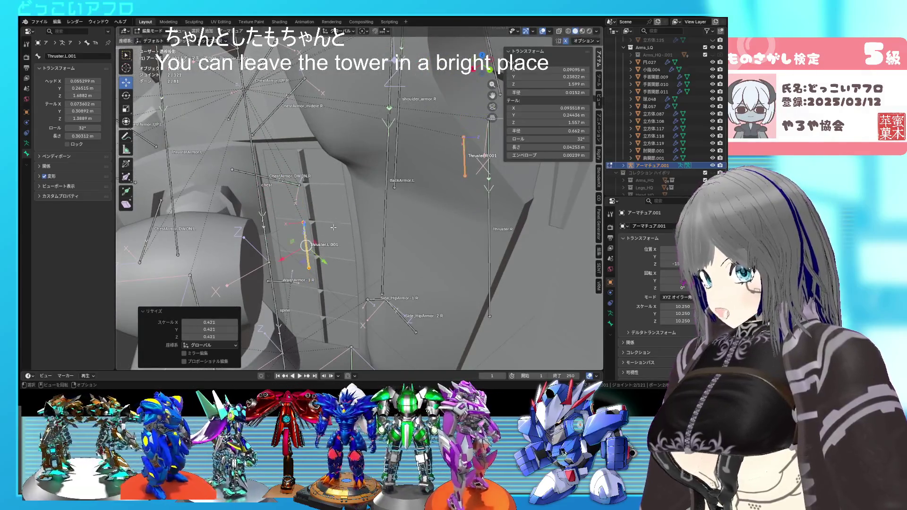
{"action": "key", "text": "g"}
{"action": "left_click", "coordinate": [333, 186]}
Inspect Thruster.L.001 around the chest and hip bones, then select the central back bone.
{"action": "mouse_move", "coordinate": [333, 187]}
{"action": "middle_mouse_down"}
{"action": "mouse_move", "coordinate": [296, 159]}
{"action": "mouse_move", "coordinate": [359, 179]}
{"action": "mouse_move", "coordinate": [334, 191]}
{"action": "middle_mouse_up"}
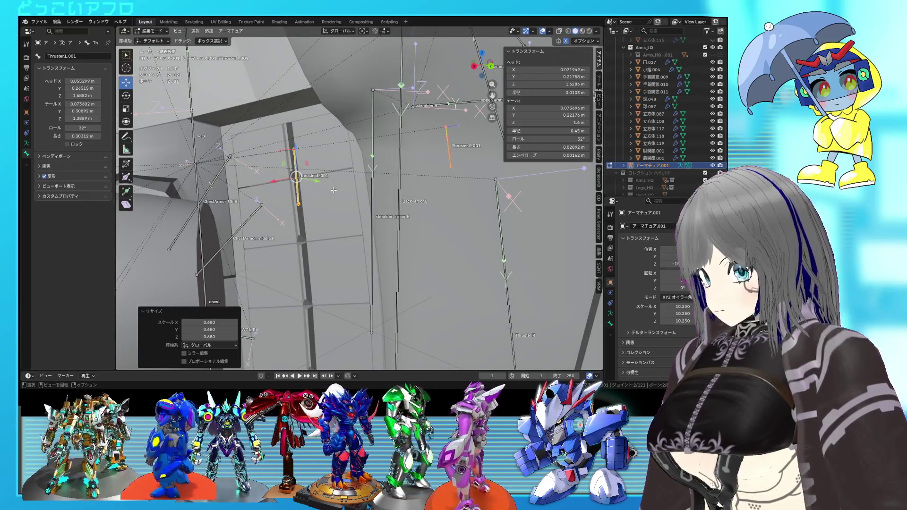
{"action": "middle_click_drag", "start_coordinate": [333, 190], "coordinate": [359, 251]}
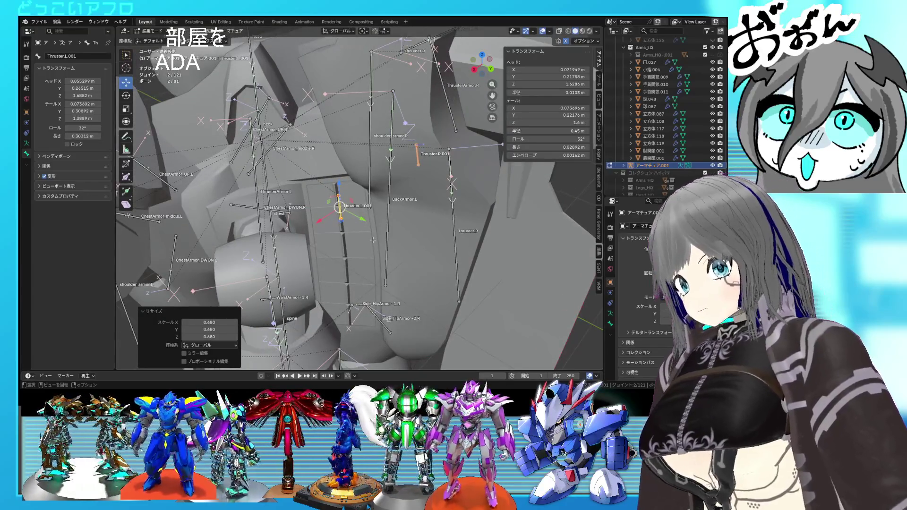
{"action": "scroll", "coordinate": [373, 240], "scroll_direction": "up", "scroll_amount": 5}
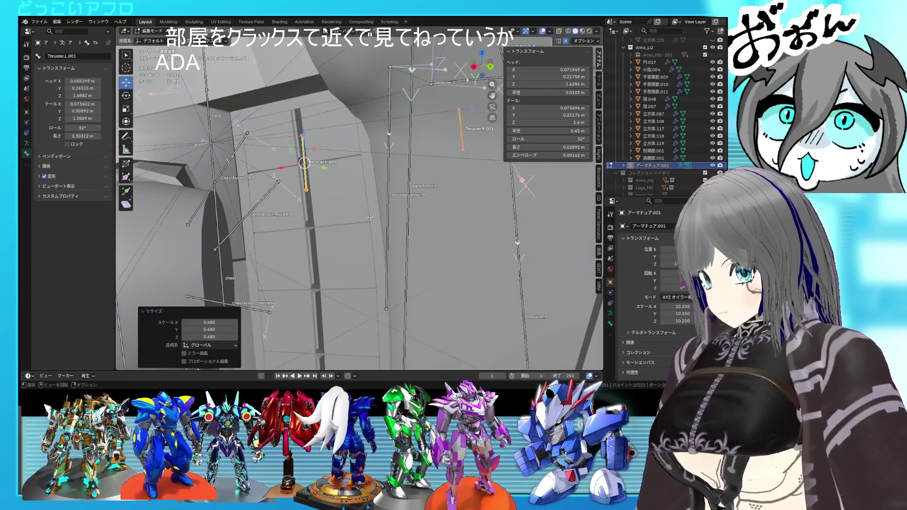
{"action": "mouse_move", "coordinate": [359, 209]}
{"action": "middle_mouse_down", "text": "shift"}
{"action": "mouse_move", "coordinate": [404, 222]}
{"action": "mouse_move", "coordinate": [362, 214]}
{"action": "mouse_move", "coordinate": [414, 190]}
{"action": "middle_mouse_up", "text": "shift"}
{"action": "left_click", "coordinate": [414, 190]}
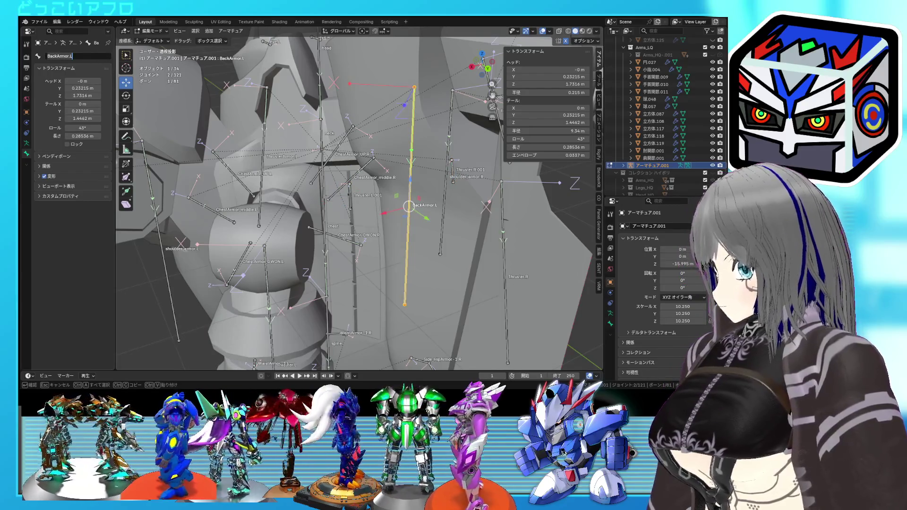
Edit the small bone's name before its .L suffix, renaming it to BackArmor.1.L.
{"action": "middle_click_drag", "start_coordinate": [409, 206], "coordinate": [440, 273]}
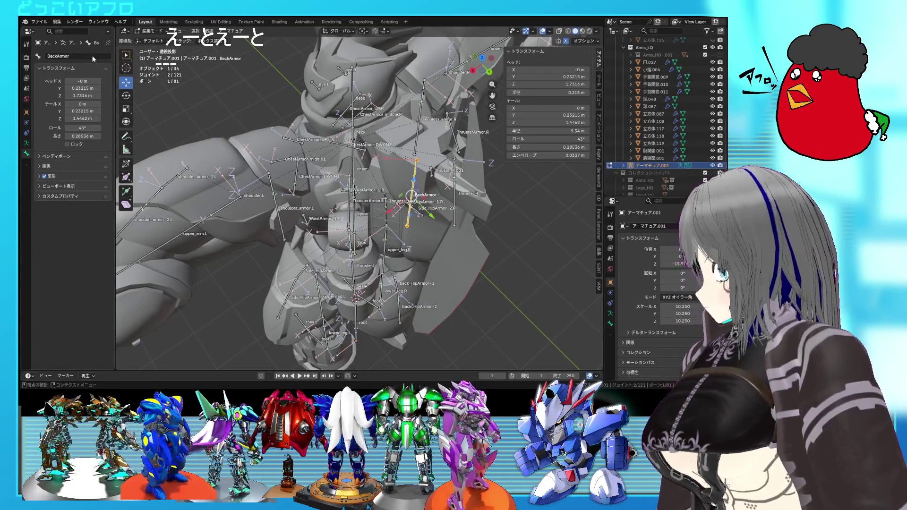
{"action": "scroll", "coordinate": [418, 230], "scroll_direction": "up", "scroll_amount": 3}
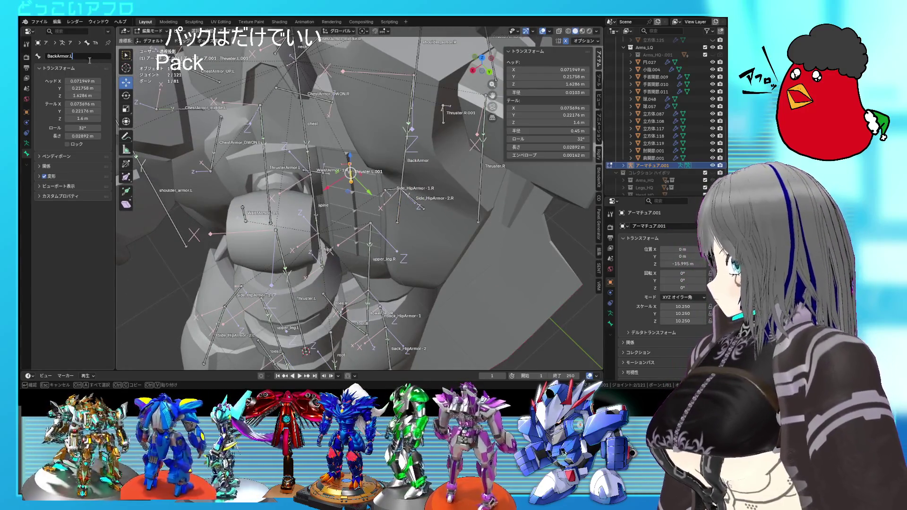
{"action": "key", "text": "Left"}
{"action": "key", "text": "Left"}
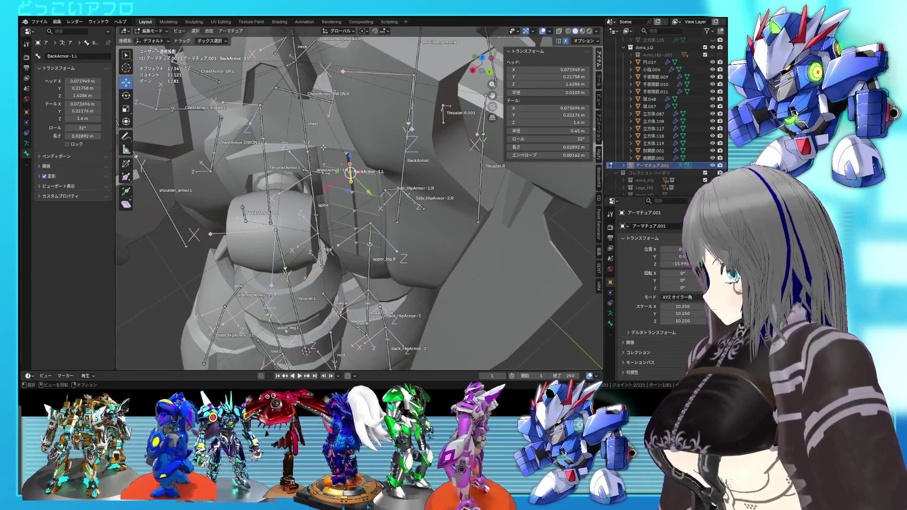
Switch to see-through wireframe and take the armature out of Edit Mode.
{"action": "mouse_move", "coordinate": [301, 172]}
{"action": "middle_mouse_down"}
{"action": "mouse_move", "coordinate": [295, 141]}
{"action": "mouse_move", "coordinate": [267, 139]}
{"action": "mouse_move", "coordinate": [332, 177]}
{"action": "mouse_move", "coordinate": [325, 169]}
{"action": "middle_mouse_up"}
{"action": "key", "text": "shift+z"}
{"action": "key", "text": "shift+z"}
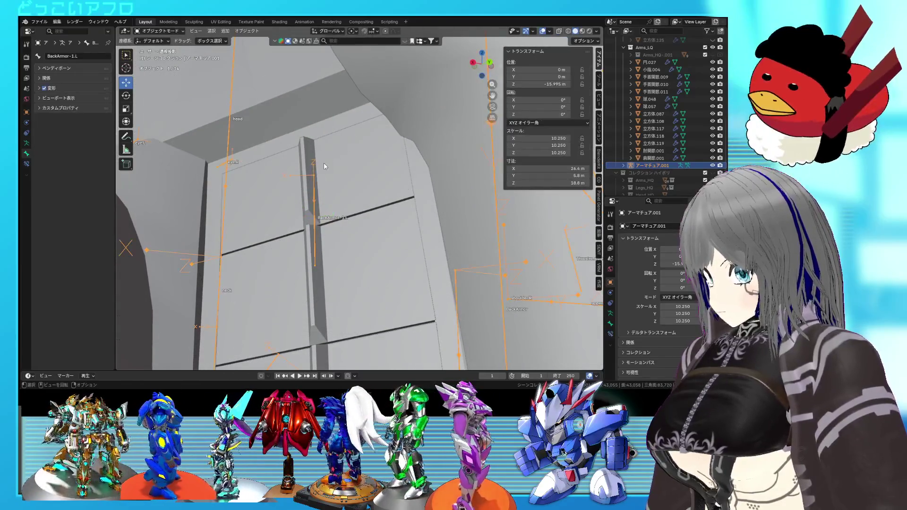
{"action": "key", "text": "Tab"}
{"action": "key", "text": "Tab"}
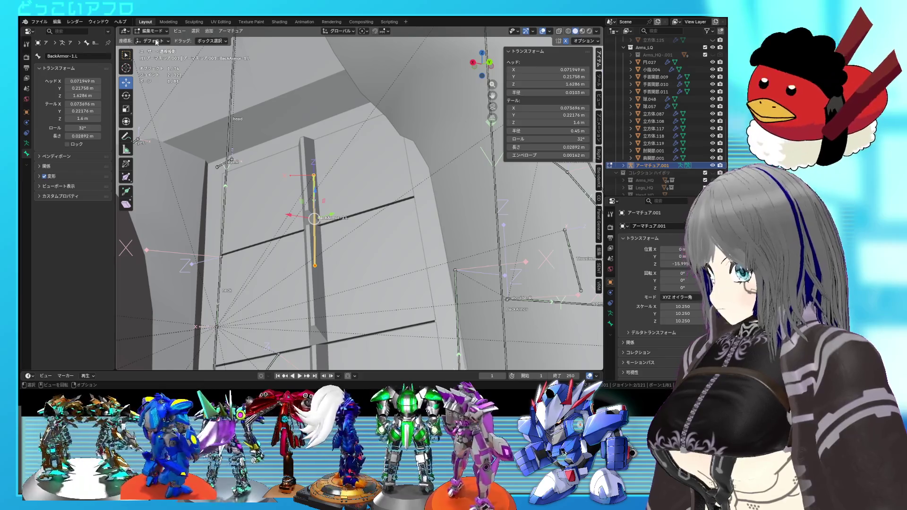
{"action": "left_click", "coordinate": [149, 32]}
{"action": "left_click", "coordinate": [161, 39]}
Put the 3D cursor on the plate's strip edges and snap BackArmor-1.L to it.
{"action": "left_click", "coordinate": [342, 178]}
{"action": "key", "text": "Tab"}
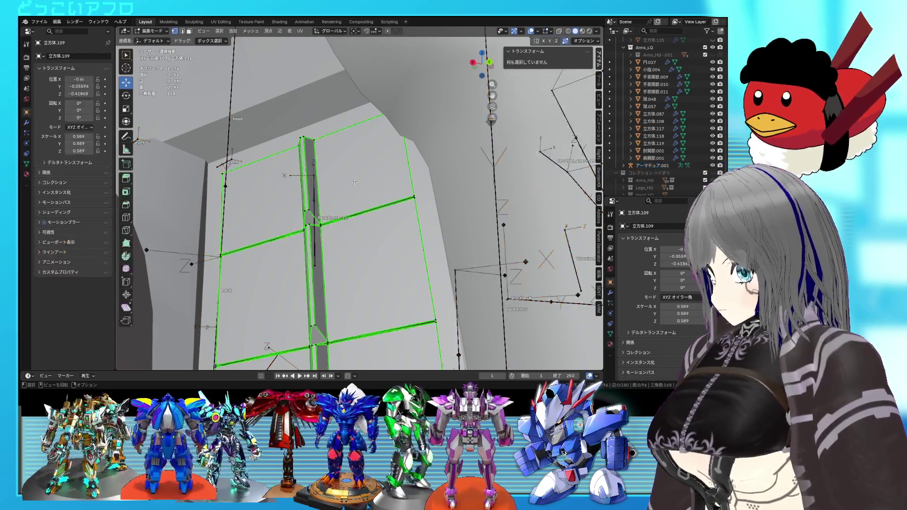
{"action": "left_click", "coordinate": [310, 180], "text": "alt"}
{"action": "key", "text": "shift+s"}
{"action": "left_click", "coordinate": [314, 215]}
{"action": "key", "text": "Tab"}
{"action": "left_click", "coordinate": [319, 215], "text": "shift"}
{"action": "key", "text": "Tab"}
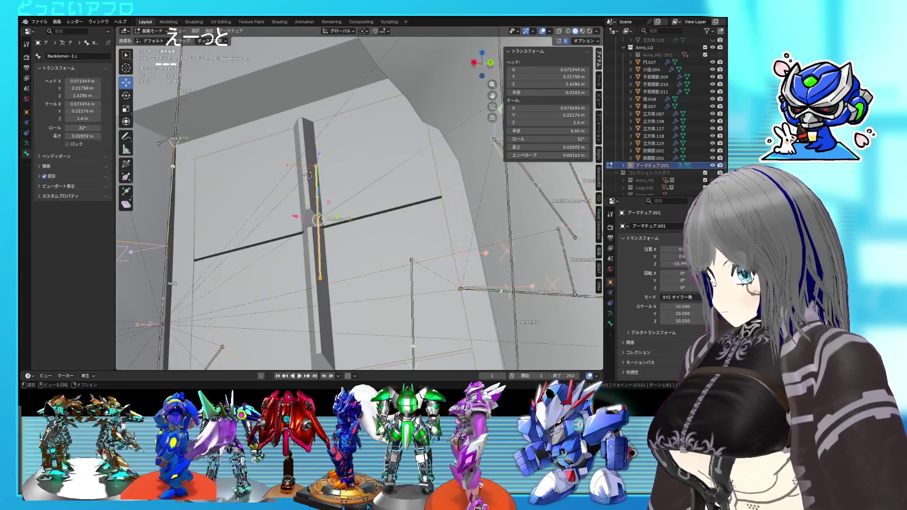
{"action": "key", "text": "shift+s"}
{"action": "left_click", "coordinate": [324, 191]}
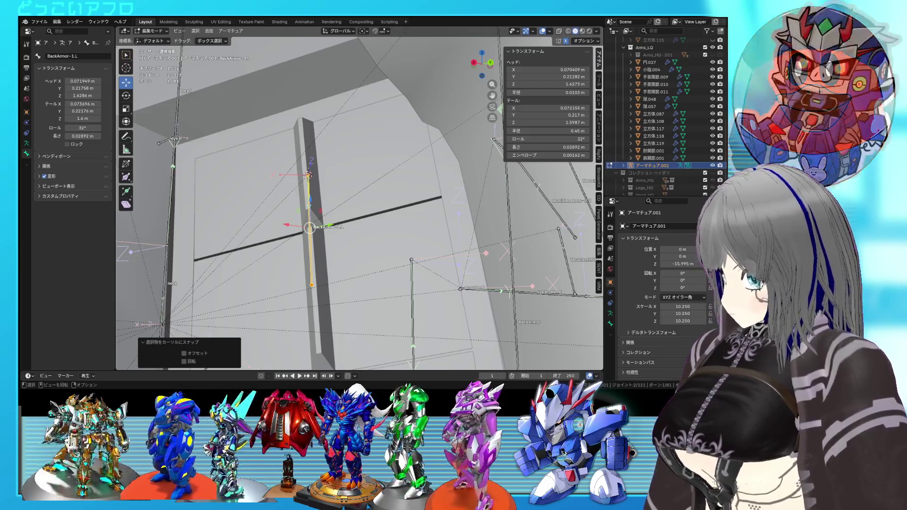
Place the 3D cursor on the strip vertices and snap BackArmor-1.L's tail there.
{"action": "middle_click_drag", "start_coordinate": [322, 168], "coordinate": [292, 146]}
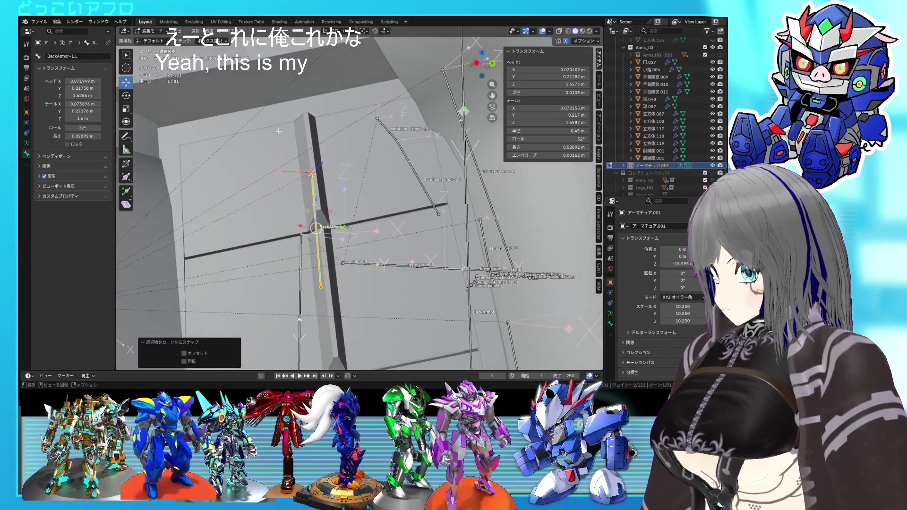
{"action": "key", "text": "Tab"}
{"action": "left_click", "coordinate": [388, 203]}
{"action": "key", "text": "Tab"}
{"action": "mouse_move", "coordinate": [387, 203]}
{"action": "middle_mouse_down"}
{"action": "mouse_move", "coordinate": [329, 255]}
{"action": "mouse_move", "coordinate": [308, 242]}
{"action": "middle_mouse_up"}
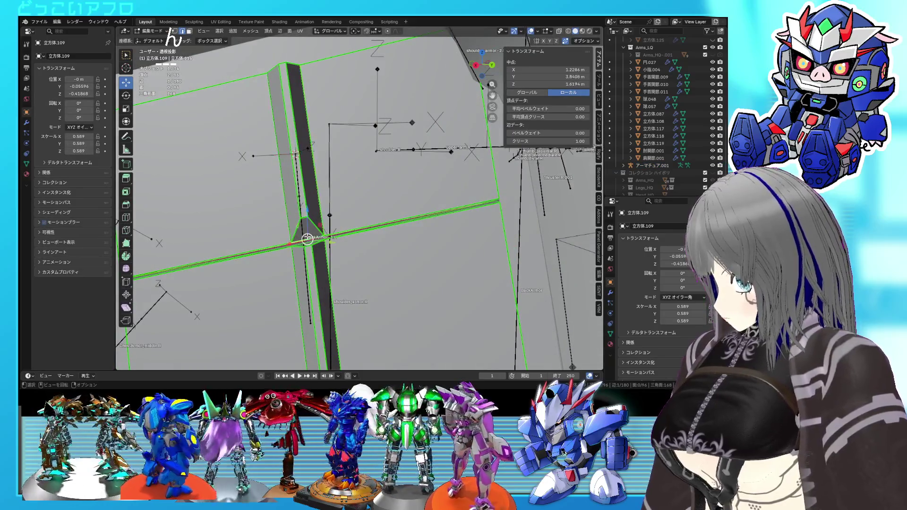
{"action": "key", "text": "shift+s"}
{"action": "left_click", "coordinate": [324, 201]}
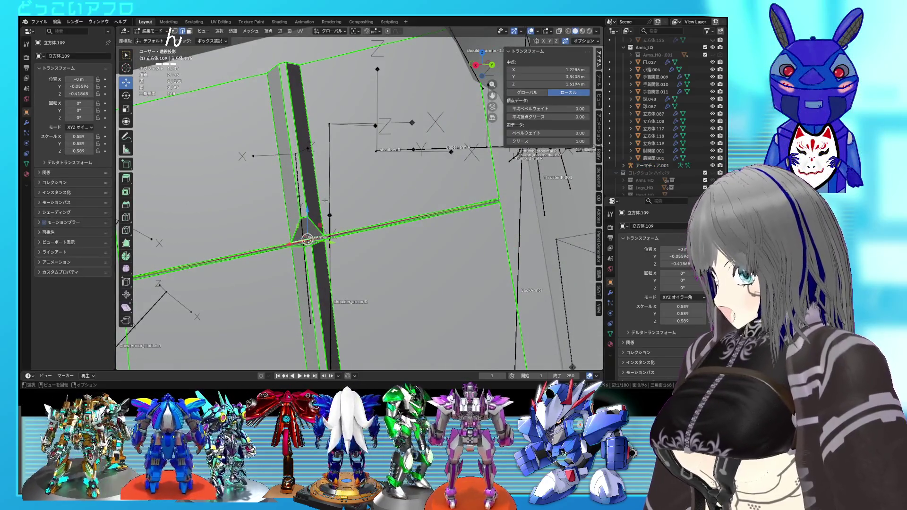
{"action": "key", "text": "Tab"}
{"action": "left_click", "coordinate": [329, 215]}
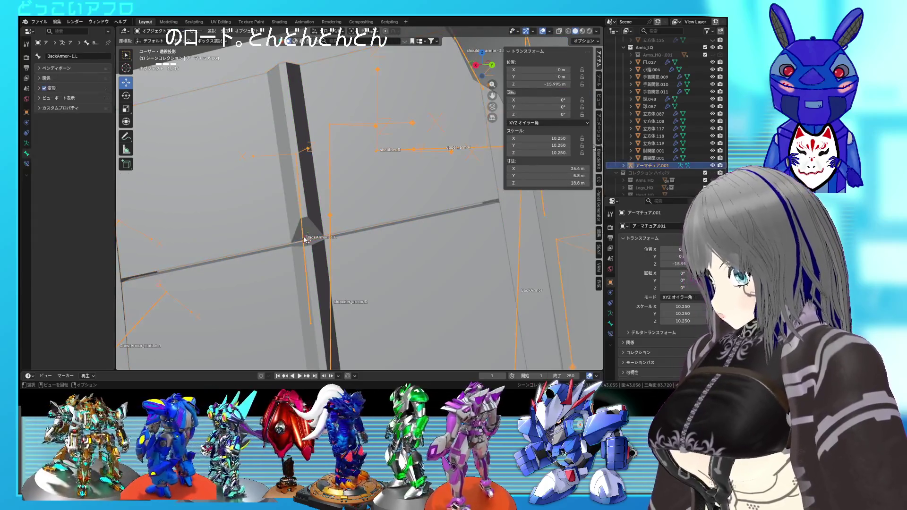
{"action": "key", "text": "Tab"}
{"action": "left_click", "coordinate": [310, 323]}
{"action": "key", "text": "shift+s"}
{"action": "left_click", "coordinate": [329, 285]}
Centre the cursor between both strip edges and snap BackArmor-1.L there, making it 0.014699 m long.
{"action": "mouse_move", "coordinate": [330, 284]}
{"action": "middle_mouse_down"}
{"action": "mouse_move", "coordinate": [282, 282]}
{"action": "mouse_move", "coordinate": [366, 213]}
{"action": "mouse_move", "coordinate": [359, 189]}
{"action": "middle_mouse_up"}
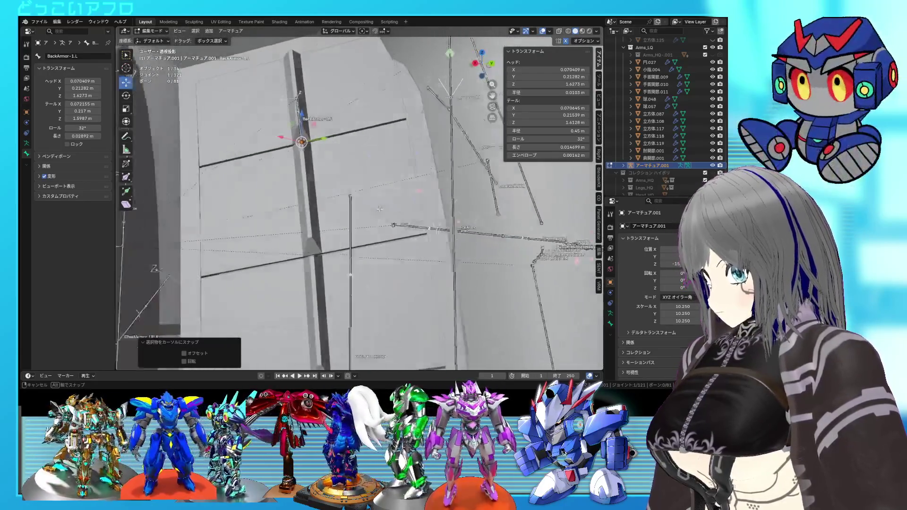
{"action": "key", "text": "Tab"}
{"action": "left_click", "coordinate": [357, 182]}
{"action": "key", "text": "Tab"}
{"action": "left_click", "coordinate": [308, 255], "text": "shift"}
{"action": "key", "text": "shift+s"}
{"action": "left_click", "coordinate": [292, 231]}
{"action": "key", "text": "Tab"}
{"action": "left_click", "coordinate": [300, 127]}
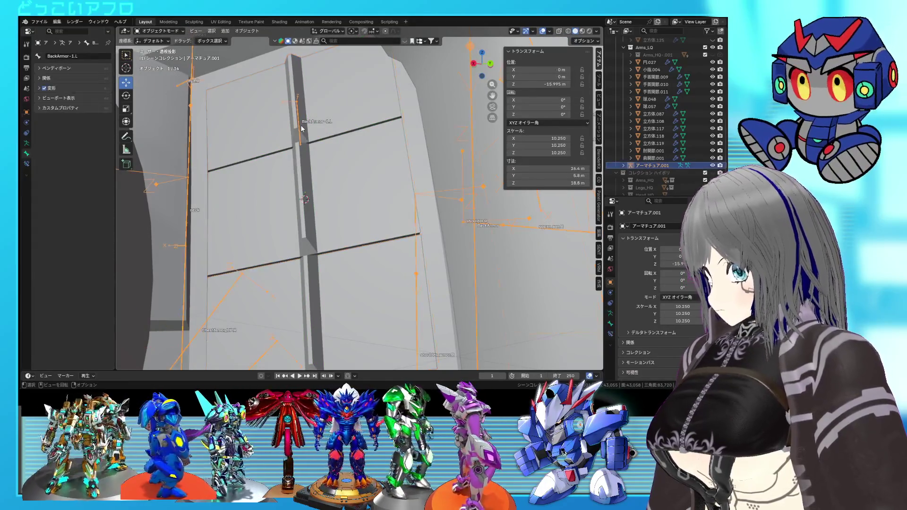
{"action": "key", "text": "Tab"}
{"action": "left_click", "coordinate": [301, 126]}
{"action": "key", "text": "shift+s"}
{"action": "left_click", "coordinate": [300, 83]}
{"action": "mouse_move", "coordinate": [326, 151]}
{"action": "middle_mouse_down"}
{"action": "mouse_move", "coordinate": [341, 205]}
{"action": "mouse_move", "coordinate": [344, 191]}
{"action": "middle_mouse_up"}
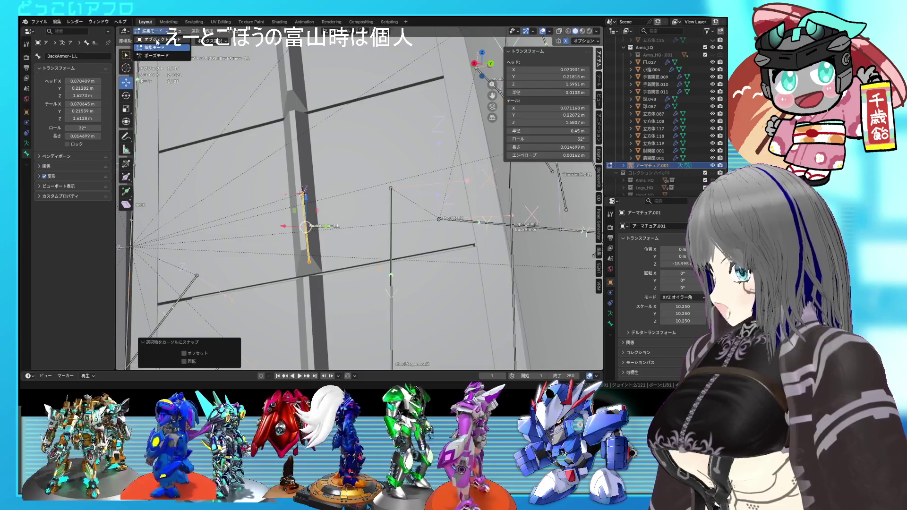
Re-snap BackArmor-1.L to the 3D cursor on the back plate.
{"action": "left_click", "coordinate": [157, 40]}
{"action": "left_click", "coordinate": [346, 191]}
{"action": "key", "text": "Tab"}
{"action": "key", "text": "ctrl+Tab"}
{"action": "left_click", "coordinate": [307, 251]}
{"action": "left_click", "coordinate": [308, 255]}
{"action": "key", "text": "Tab"}
{"action": "key", "text": "shift+s"}
{"action": "left_click", "coordinate": [255, 236]}
{"action": "mouse_move", "coordinate": [255, 236]}
{"action": "middle_mouse_down"}
{"action": "mouse_move", "coordinate": [342, 236]}
{"action": "mouse_move", "coordinate": [351, 247]}
{"action": "middle_mouse_up"}
Undo back to editing BackArmor-1.L and duplicate the bone.
{"action": "key", "text": "Tab"}
{"action": "left_click", "coordinate": [350, 249]}
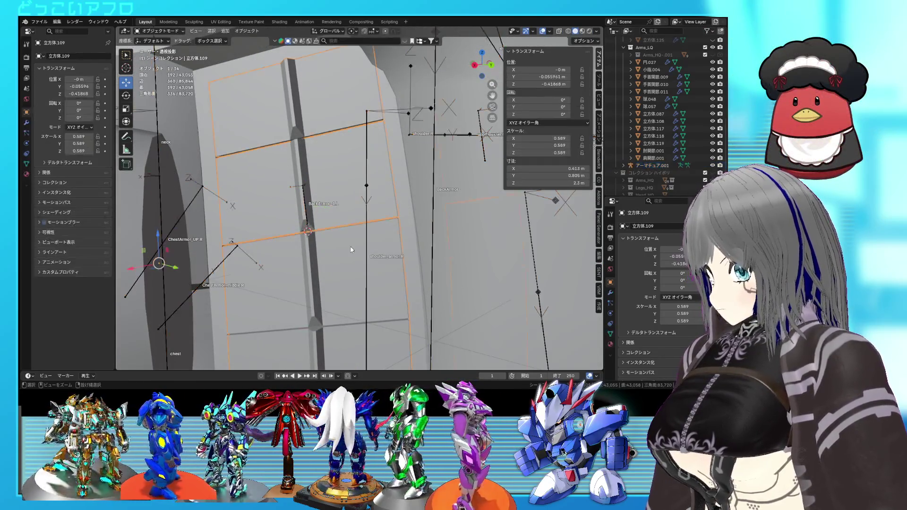
{"action": "key", "text": "ctrl+z"}
{"action": "key", "text": "ctrl+z"}
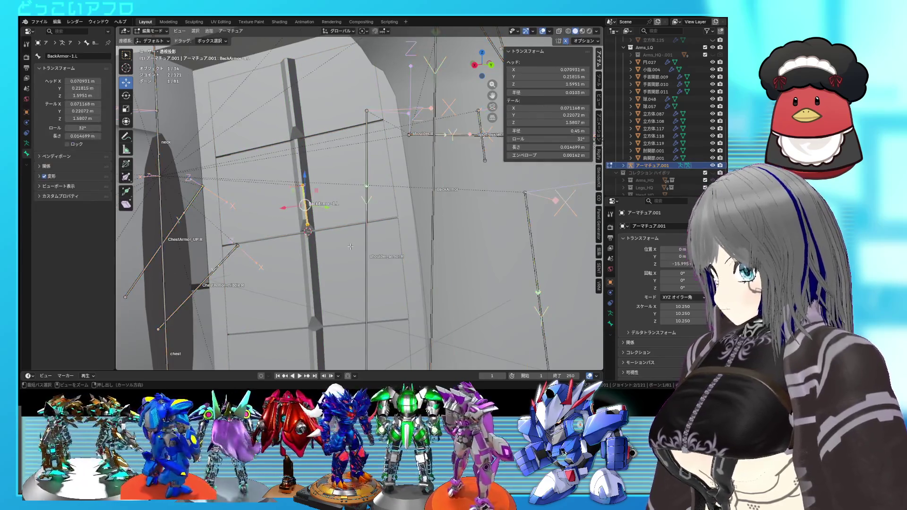
{"action": "key", "text": "shift+d"}
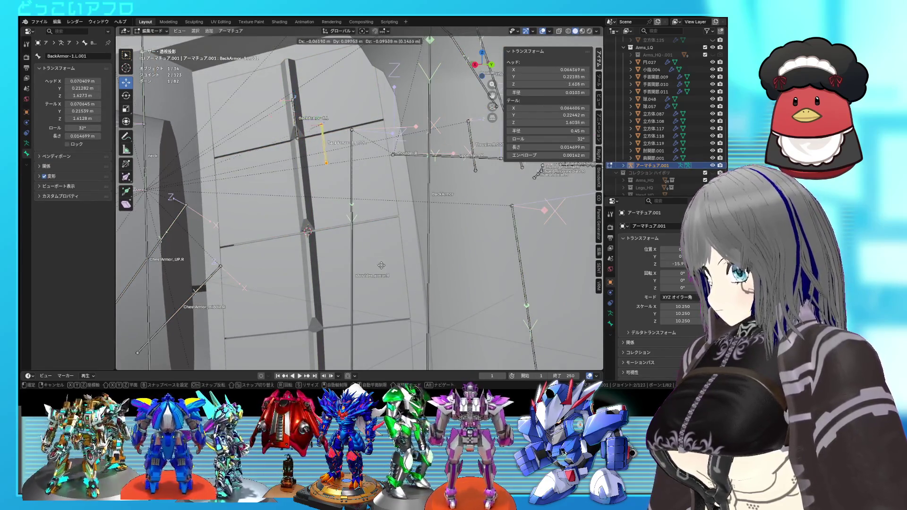
{"action": "left_click", "coordinate": [369, 268]}
Move the 3D cursor to the next plate's edges and snap the copied bone onto it.
{"action": "key", "text": "Tab"}
{"action": "left_click", "coordinate": [319, 218]}
{"action": "key", "text": "ctrl+z"}
{"action": "key", "text": "ctrl+shift+z"}
{"action": "key", "text": "Tab"}
{"action": "key", "text": "ctrl+Tab"}
{"action": "left_click", "coordinate": [227, 193]}
{"action": "left_click", "coordinate": [332, 173]}
{"action": "key", "text": "Tab"}
{"action": "key", "text": "shift+s"}
{"action": "left_click", "coordinate": [331, 130]}
{"action": "middle_click_drag", "start_coordinate": [332, 183], "coordinate": [338, 195]}
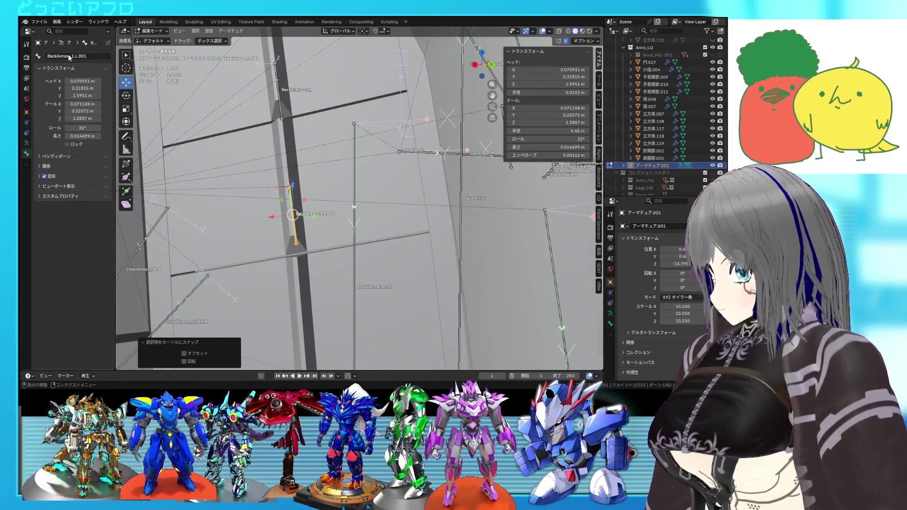
Rename the copied bone to BackArmor-2.L and delete the extra selected bones.
{"action": "left_click", "coordinate": [74, 57]}
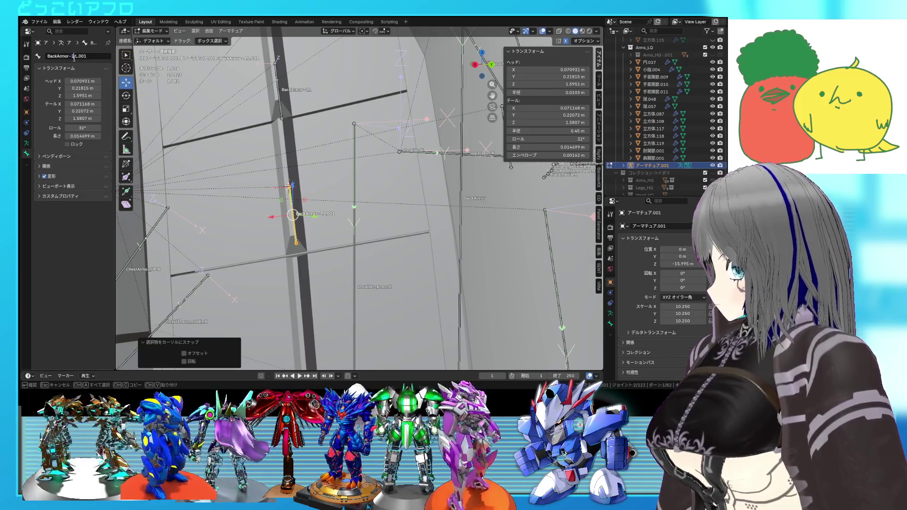
{"action": "type", "text": "2"}
{"action": "key", "text": "BackSpace"}
{"action": "key", "text": "BackSpace"}
{"action": "key", "text": "BackSpace"}
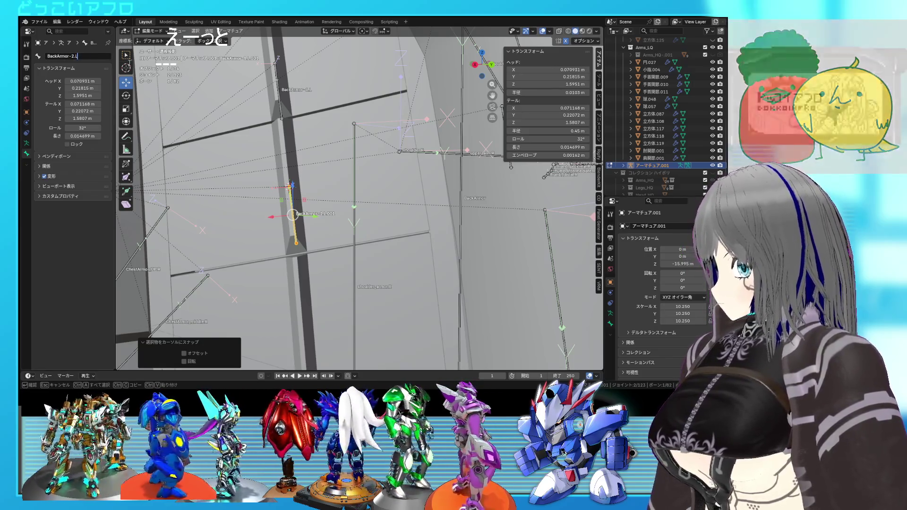
{"action": "key", "text": "Return"}
{"action": "mouse_move", "coordinate": [349, 198]}
{"action": "middle_mouse_down"}
{"action": "mouse_move", "coordinate": [464, 185]}
{"action": "mouse_move", "coordinate": [380, 203]}
{"action": "mouse_move", "coordinate": [396, 202]}
{"action": "middle_mouse_up"}
{"action": "scroll", "coordinate": [348, 198], "scroll_direction": "down", "scroll_amount": 4}
{"action": "left_click", "coordinate": [468, 180]}
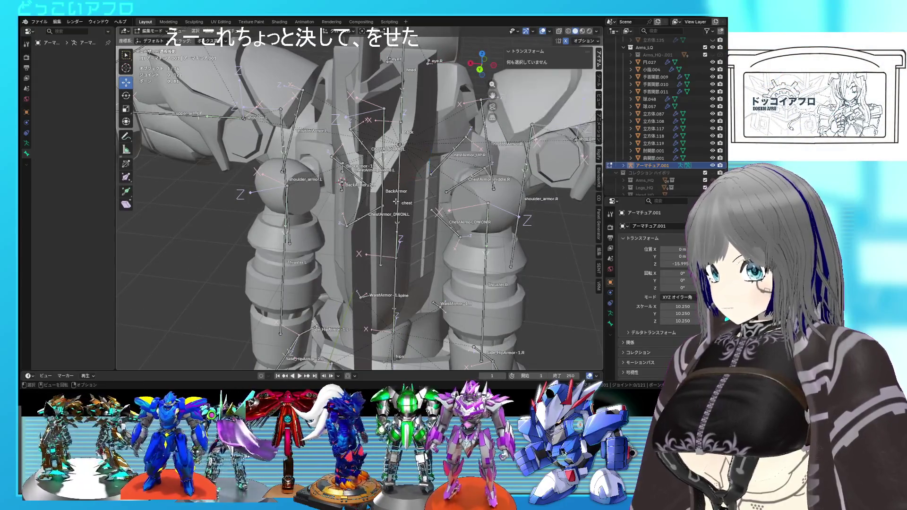
Select BackArmor-1.L and increase its roll so it lines up with the back plate.
{"action": "scroll", "coordinate": [451, 187], "scroll_direction": "up", "scroll_amount": 5}
{"action": "mouse_move", "coordinate": [380, 174]}
{"action": "middle_mouse_down"}
{"action": "mouse_move", "coordinate": [315, 142]}
{"action": "mouse_move", "coordinate": [341, 167]}
{"action": "mouse_move", "coordinate": [334, 147]}
{"action": "middle_mouse_up"}
{"action": "left_click", "coordinate": [331, 140]}
{"action": "left_click", "coordinate": [329, 148]}
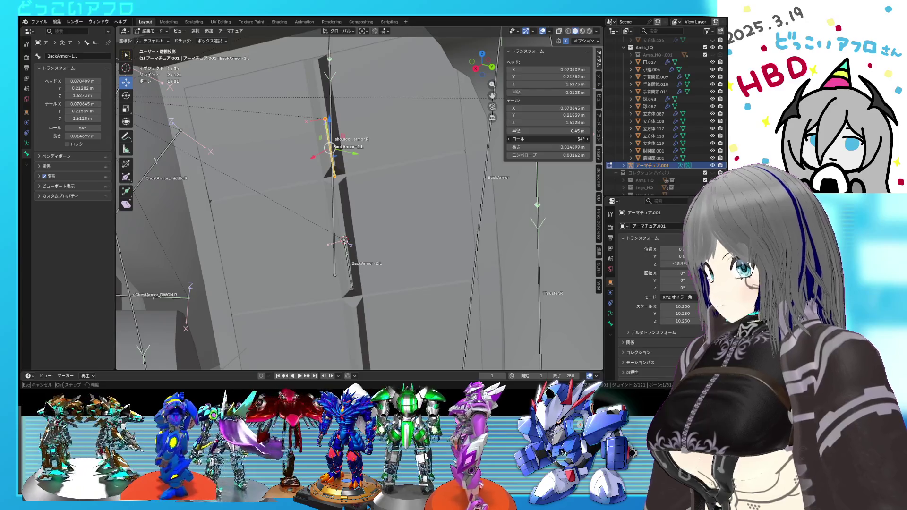
{"action": "middle_click_drag", "start_coordinate": [378, 194], "coordinate": [340, 195]}
{"action": "left_click_drag", "start_coordinate": [548, 139], "coordinate": [562, 139]}
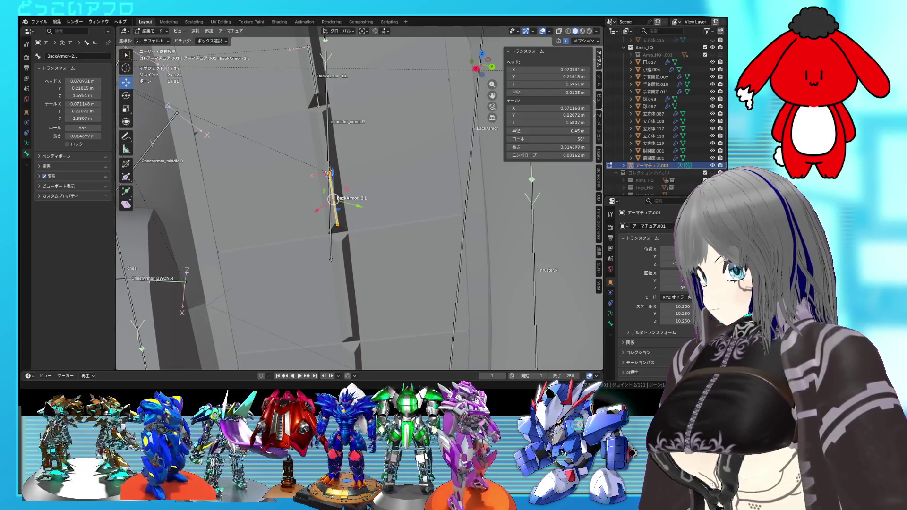
Check the back armor bones, then briefly enter and leave Edit Mode on the back plate mesh.
{"action": "middle_click_drag", "start_coordinate": [294, 228], "coordinate": [289, 194]}
{"action": "middle_click_drag", "start_coordinate": [289, 194], "coordinate": [310, 160]}
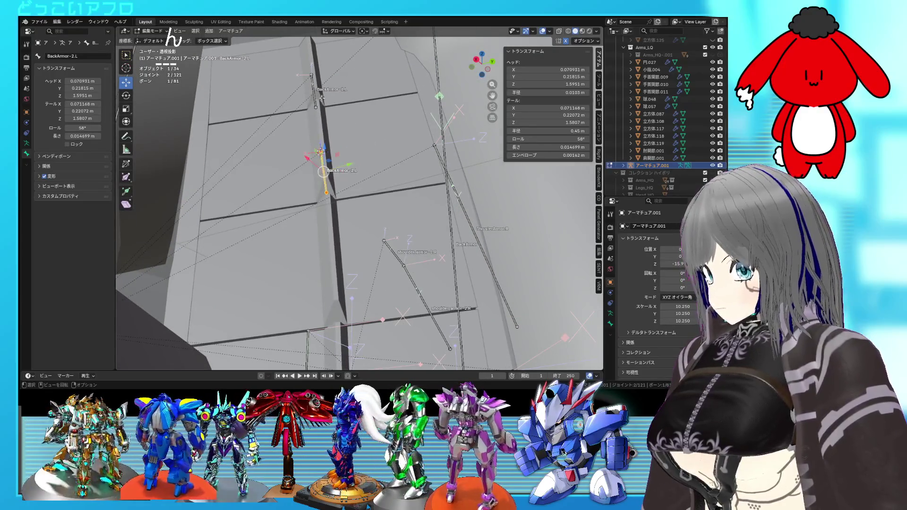
{"action": "left_click", "coordinate": [340, 33]}
{"action": "middle_click_drag", "start_coordinate": [359, 123], "coordinate": [357, 143]}
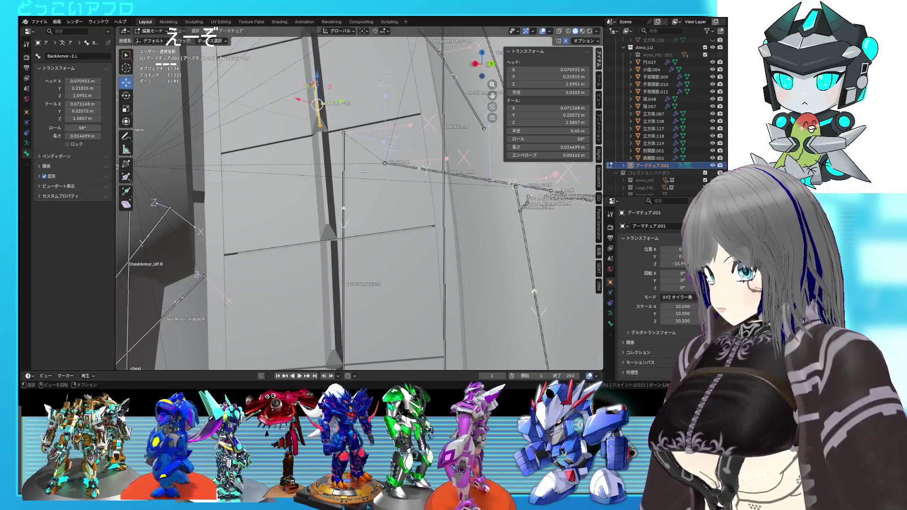
{"action": "key", "text": "Tab"}
{"action": "left_click", "coordinate": [377, 195]}
{"action": "key", "text": "Tab"}
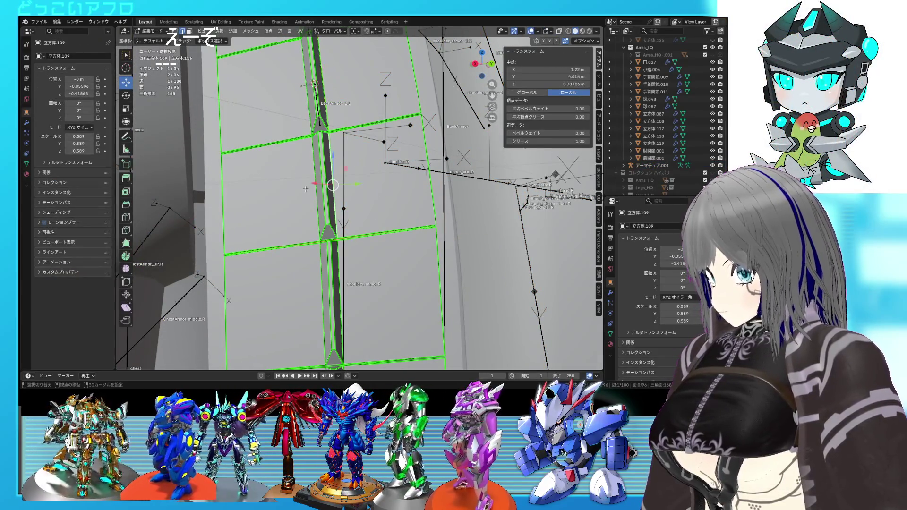
{"action": "key", "text": "Tab"}
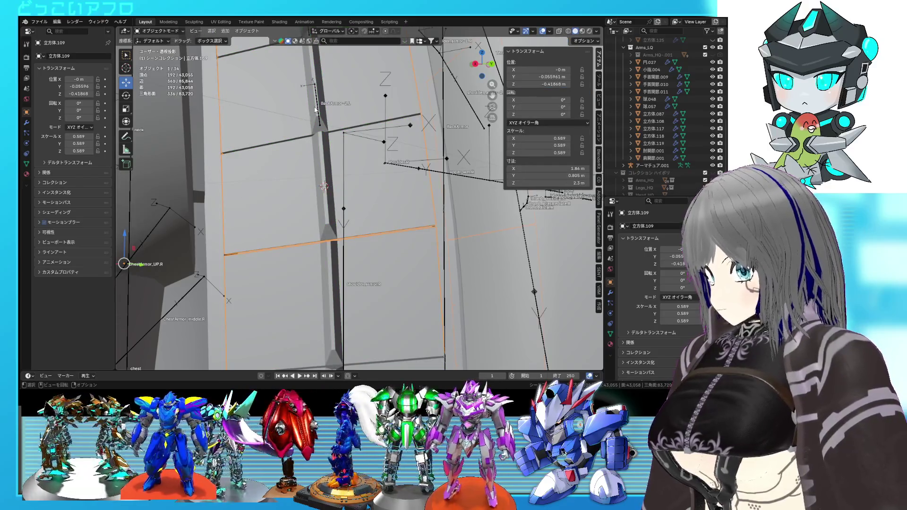
Duplicate BackArmor-2.L in the armature and snap the copy to the 3D cursor.
{"action": "left_click", "coordinate": [316, 111]}
{"action": "key", "text": "Tab"}
{"action": "key", "text": "shift+d"}
{"action": "key", "text": "Escape"}
{"action": "key", "text": "shift+s"}
{"action": "left_click", "coordinate": [326, 95]}
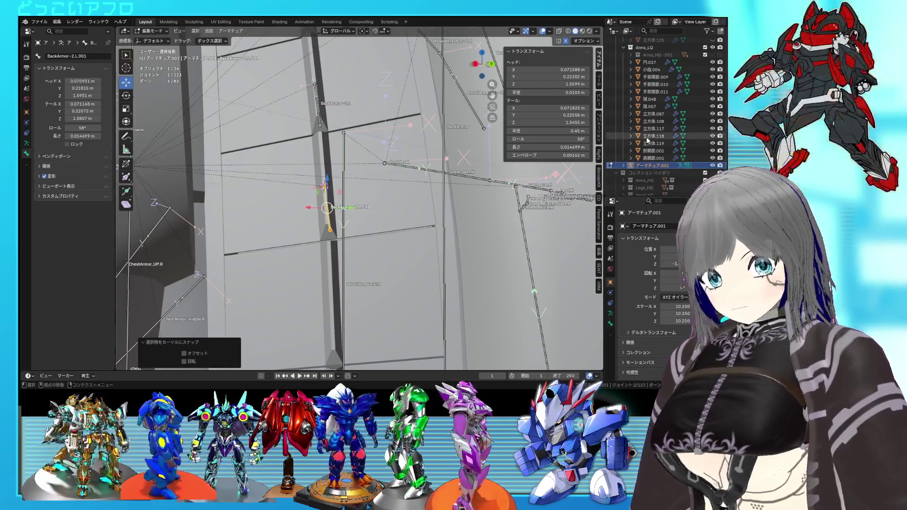
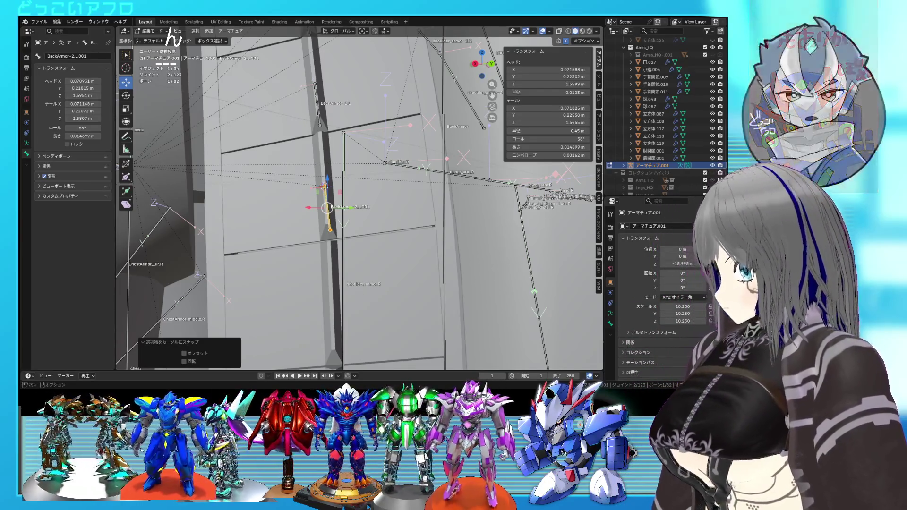
Snap the back-armor bone to the 3D cursor on an armor strip edge and rename it BackArmor-3.L.
{"action": "left_click", "coordinate": [152, 31]}
{"action": "left_click", "coordinate": [156, 39]}
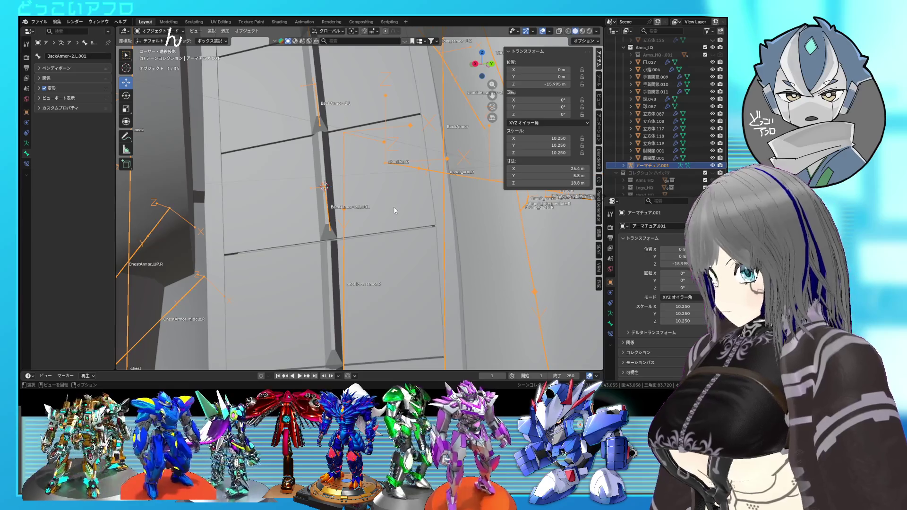
{"action": "left_click", "coordinate": [395, 211]}
{"action": "key", "text": "Tab"}
{"action": "key", "text": "Tab"}
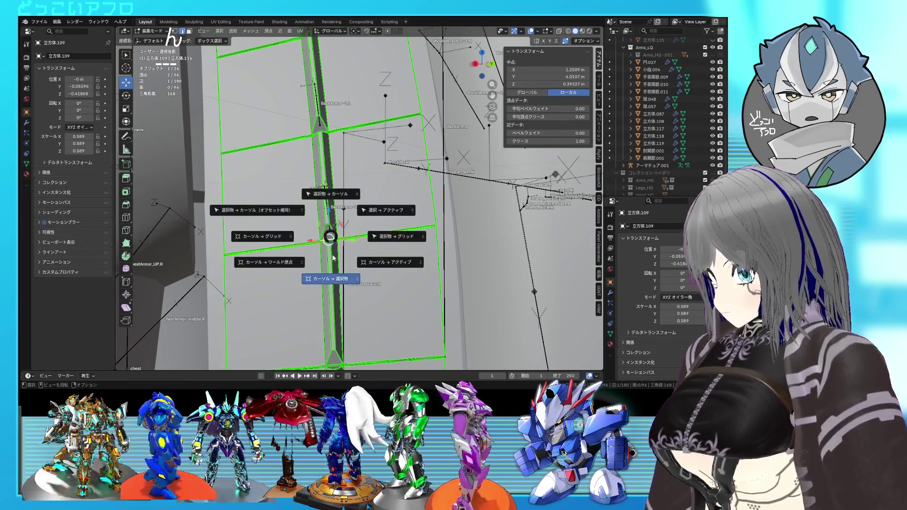
{"action": "left_click", "coordinate": [329, 229]}
{"action": "key", "text": "Tab"}
{"action": "key", "text": "shift+s"}
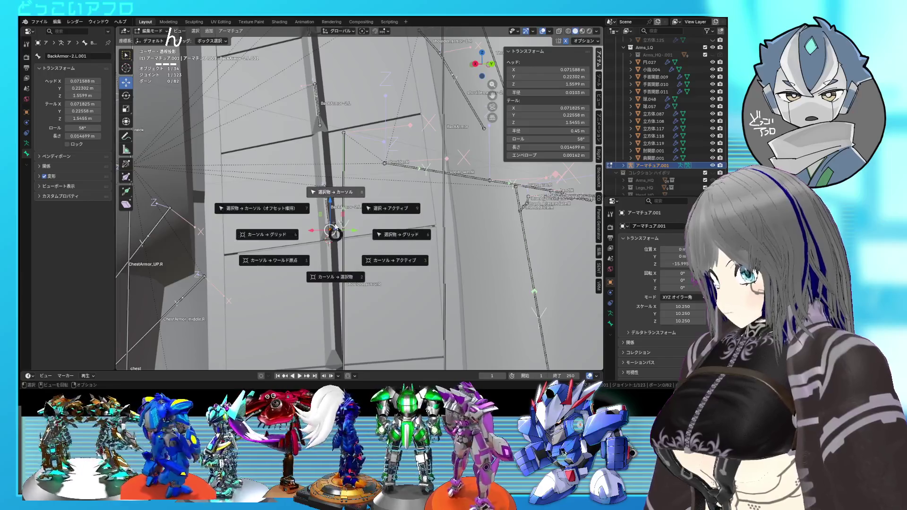
{"action": "left_click", "coordinate": [334, 193]}
{"action": "mouse_move", "coordinate": [334, 192]}
{"action": "middle_mouse_down"}
{"action": "mouse_move", "coordinate": [393, 242]}
{"action": "mouse_move", "coordinate": [218, 161]}
{"action": "middle_mouse_up"}
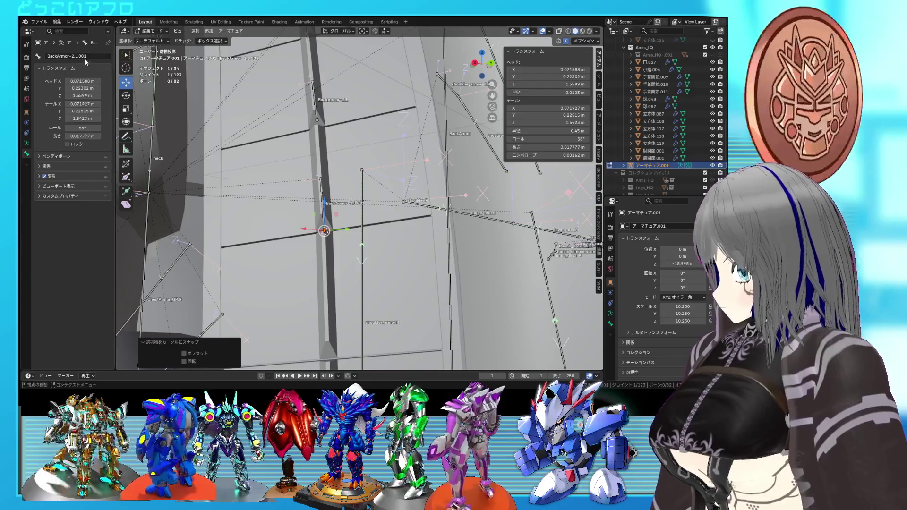
{"action": "left_click", "coordinate": [71, 57]}
{"action": "type", "text": "BackArmor-3.L"}
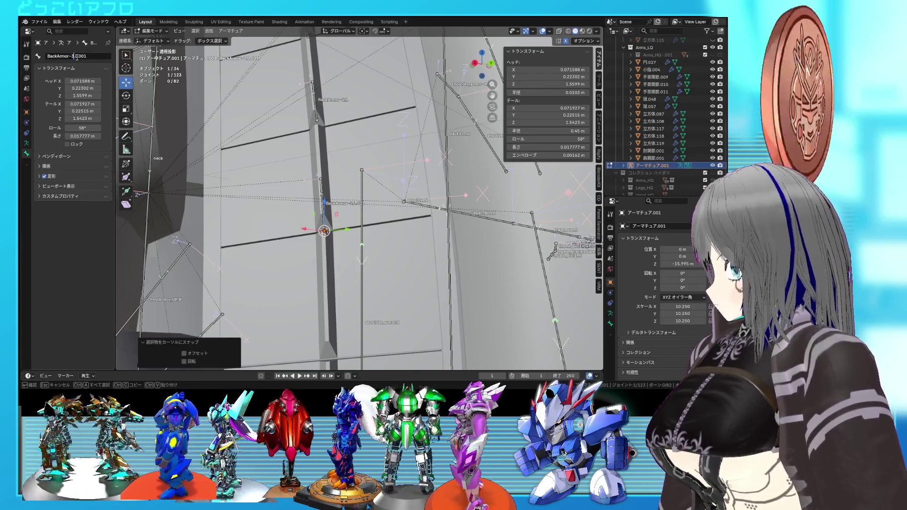
{"action": "key", "text": "Return"}
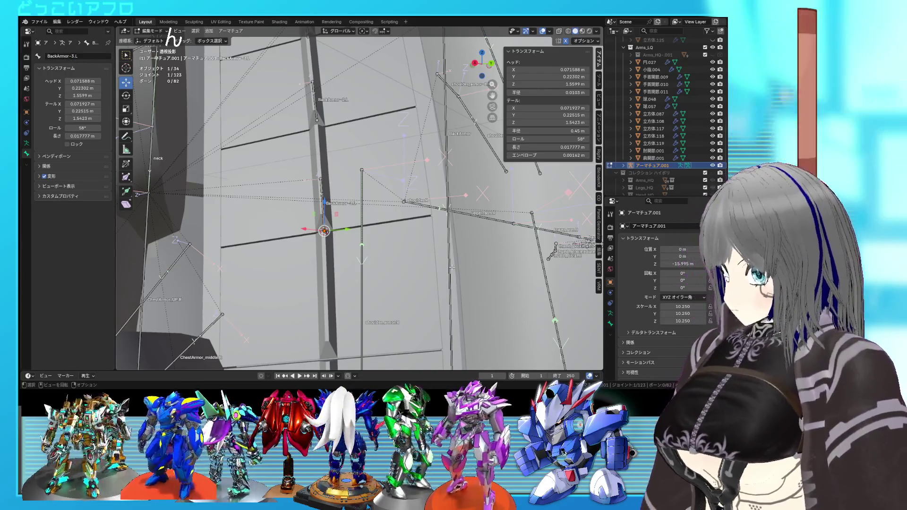
Place the 3D cursor on the armor strip edge and return to editing the armature's bones.
{"action": "middle_click_drag", "start_coordinate": [397, 279], "coordinate": [352, 229]}
{"action": "key", "text": "Tab"}
{"action": "left_click", "coordinate": [352, 229]}
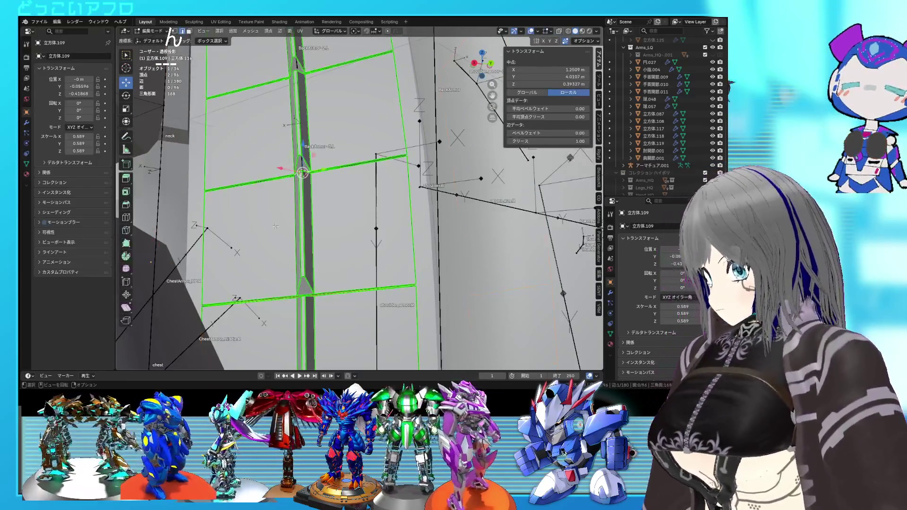
{"action": "key", "text": "ctrl+Tab"}
{"action": "key", "text": "Escape"}
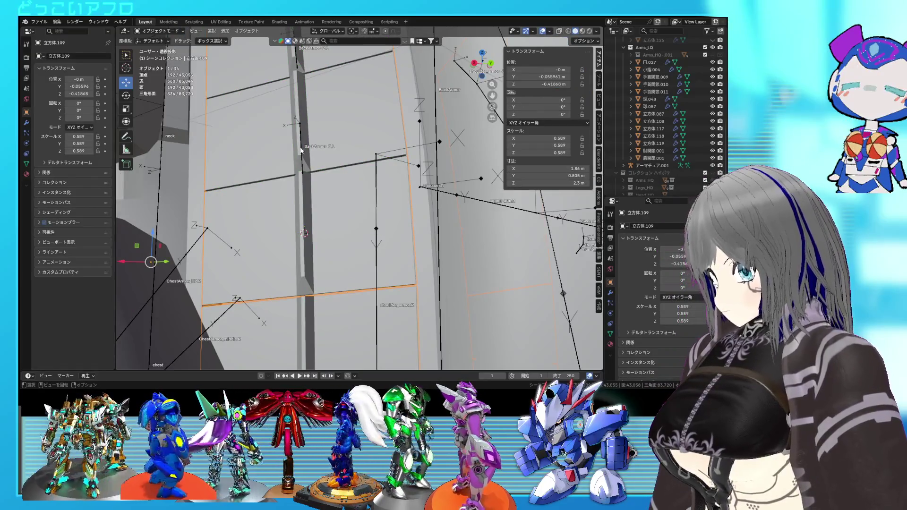
{"action": "left_click", "coordinate": [300, 151]}
{"action": "key", "text": "ctrl+Tab"}
{"action": "key", "text": "Tab"}
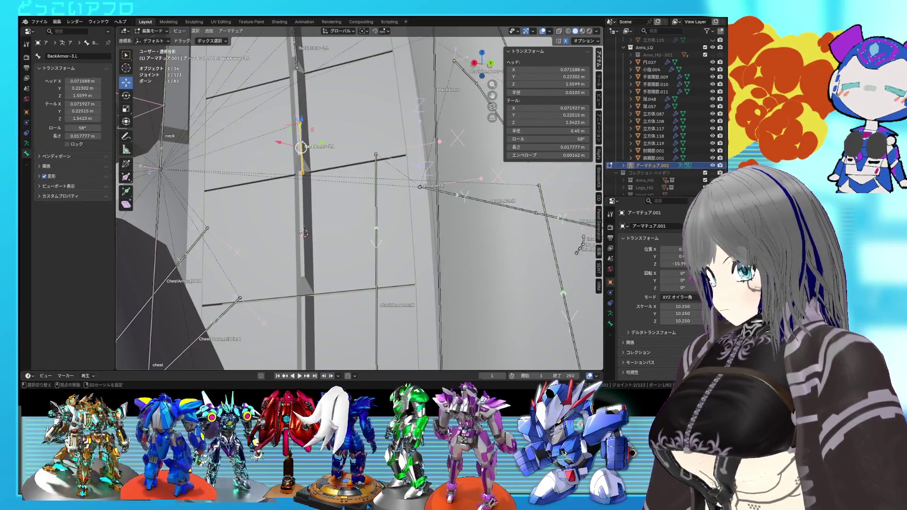
Duplicate BackArmor-3.L and move the copy down below the original bone.
{"action": "key", "text": "shift+d"}
{"action": "left_click", "coordinate": [312, 236]}
{"action": "middle_click_drag", "start_coordinate": [320, 248], "coordinate": [321, 229], "text": "shift"}
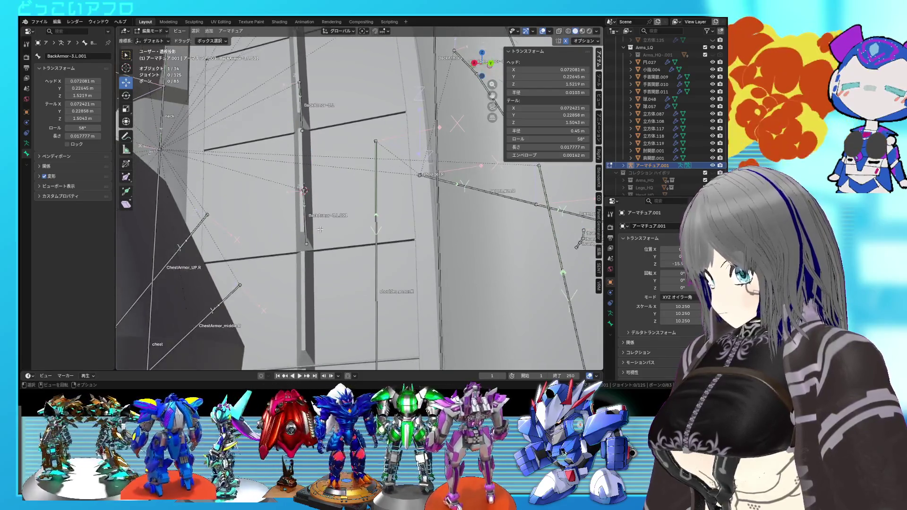
{"action": "left_click", "coordinate": [307, 227]}
{"action": "type", "text": "4"}
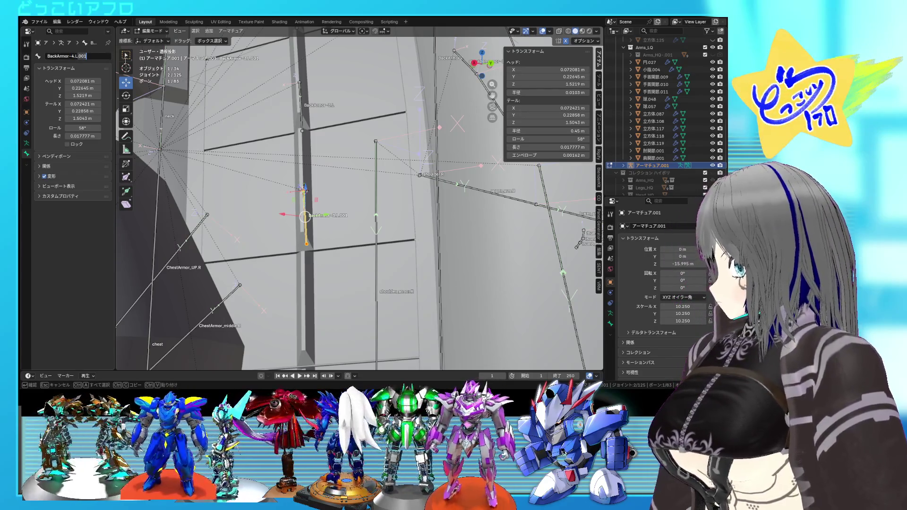
{"action": "middle_click_drag", "start_coordinate": [342, 222], "coordinate": [341, 213], "text": "shift"}
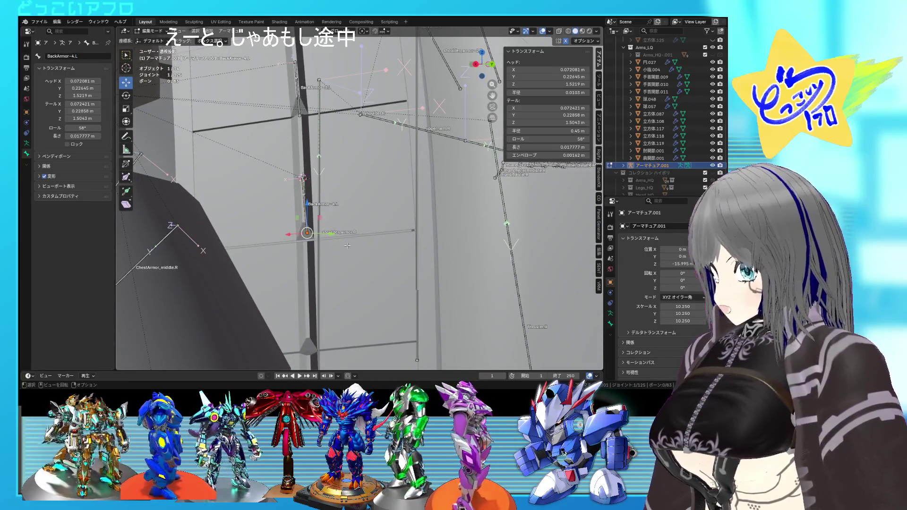
{"action": "middle_click_drag", "start_coordinate": [345, 241], "coordinate": [315, 214]}
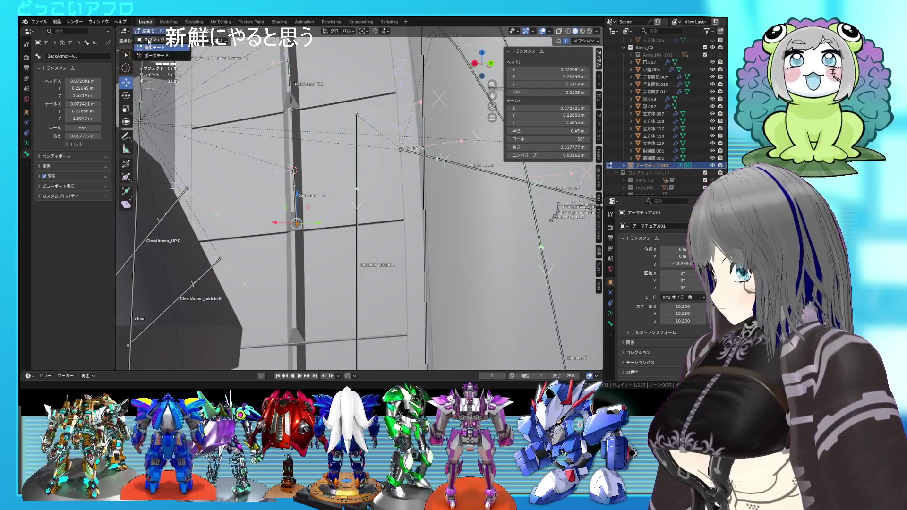
Snap the 3D cursor to an armor strip edge and snap BackArmor-4.L onto it.
{"action": "key", "text": "Tab"}
{"action": "left_click", "coordinate": [314, 172]}
{"action": "key", "text": "Tab"}
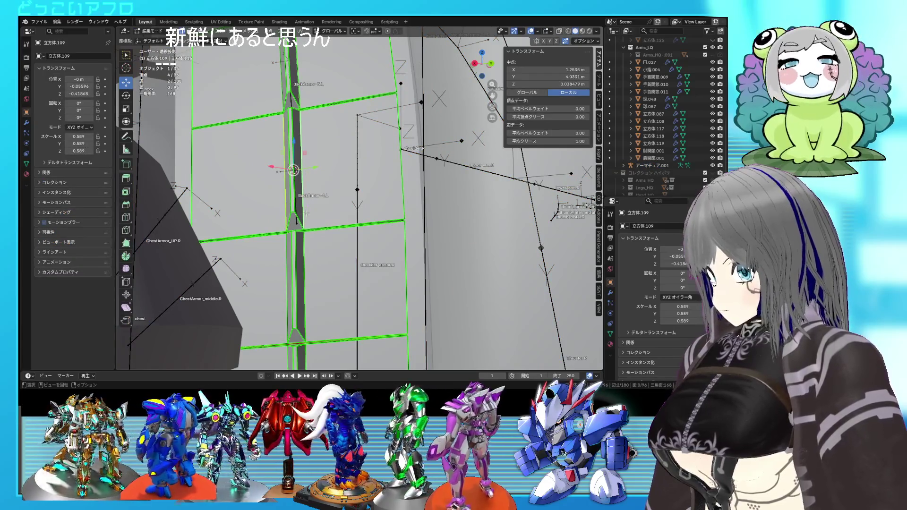
{"action": "middle_click_drag", "start_coordinate": [307, 229], "coordinate": [300, 238]}
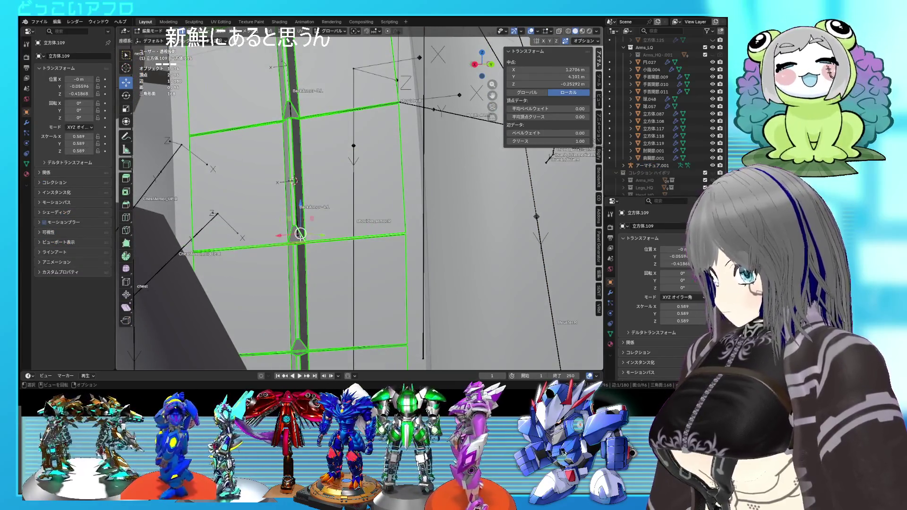
{"action": "key", "text": "ctrl+Tab"}
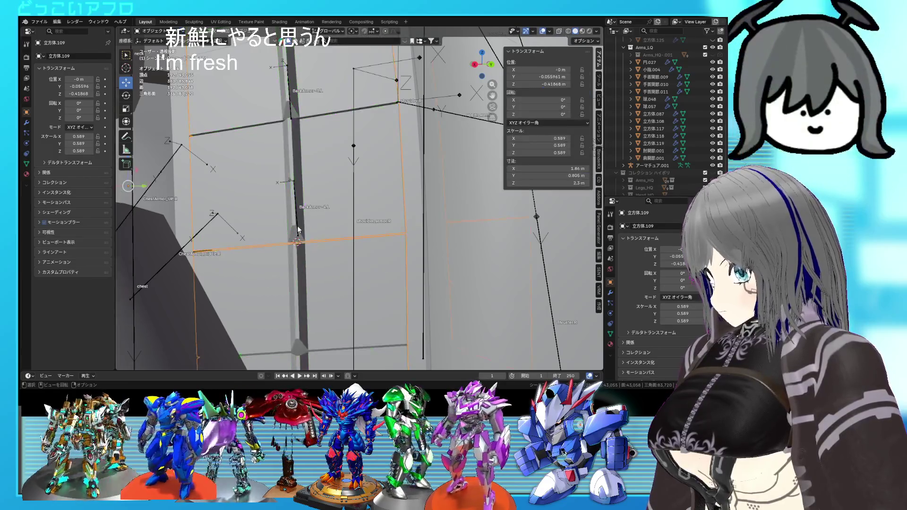
{"action": "left_click", "coordinate": [298, 235]}
{"action": "key", "text": "shift+s"}
{"action": "left_click", "coordinate": [298, 199]}
{"action": "mouse_move", "coordinate": [298, 198]}
{"action": "middle_mouse_down"}
{"action": "mouse_move", "coordinate": [352, 207]}
{"action": "mouse_move", "coordinate": [315, 194]}
{"action": "middle_mouse_up"}
Duplicate BackArmor-4.L and snap the copy to the 3D cursor.
{"action": "key", "text": "Tab"}
{"action": "left_click", "coordinate": [315, 194]}
{"action": "key", "text": "Tab"}
{"action": "scroll", "coordinate": [303, 191], "scroll_direction": "up", "scroll_amount": 5}
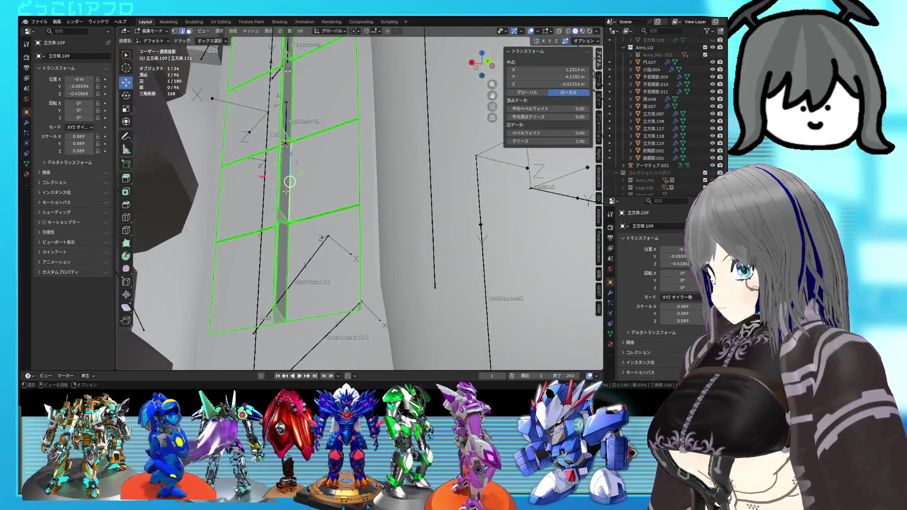
{"action": "key", "text": "Tab"}
{"action": "left_click", "coordinate": [222, 191]}
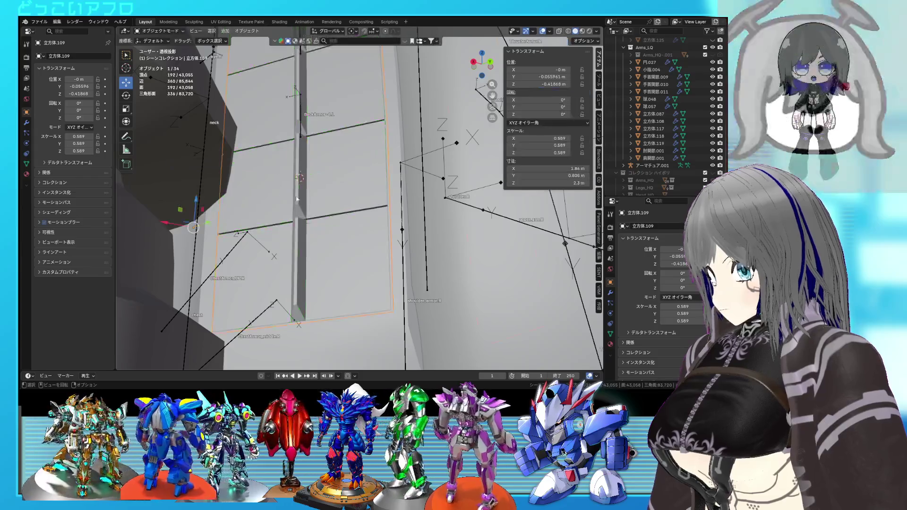
{"action": "left_click", "coordinate": [302, 119]}
{"action": "key", "text": "Tab"}
{"action": "key", "text": "shift+d"}
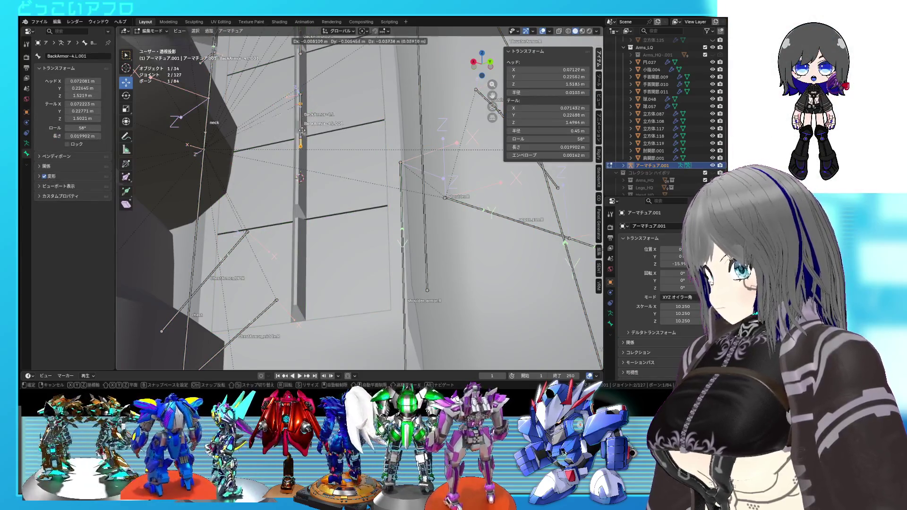
{"action": "right_click", "coordinate": [303, 141]}
{"action": "key", "text": "shift+s"}
{"action": "left_click", "coordinate": [303, 95]}
Move the 3D cursor to a lower strip edge and snap BackArmor-4.L.001 there, at Z 1.4841 m.
{"action": "key", "text": "Tab"}
{"action": "scroll", "coordinate": [317, 165], "scroll_direction": "up", "scroll_amount": 3}
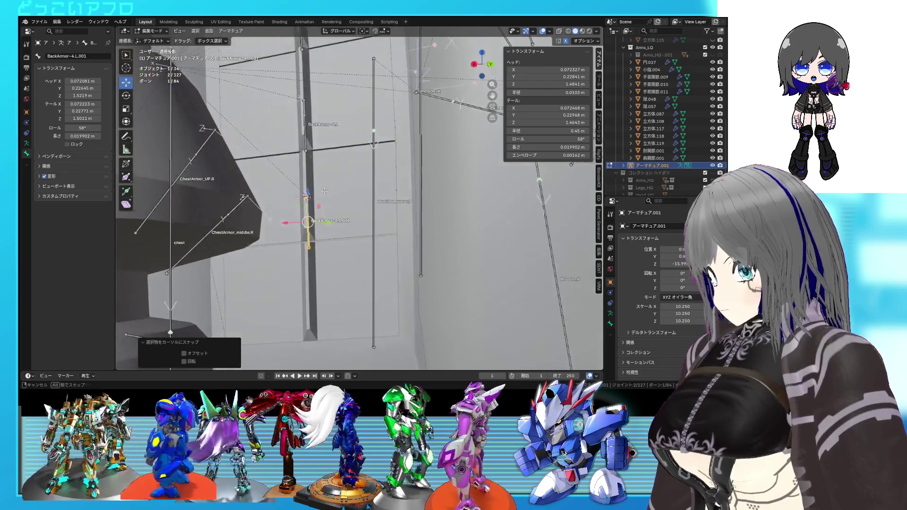
{"action": "left_click", "coordinate": [308, 241]}
{"action": "key", "text": "Tab"}
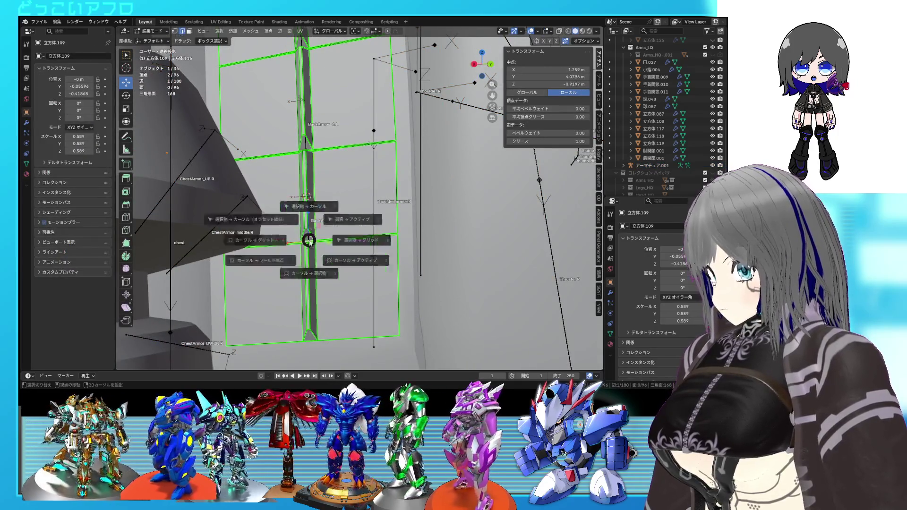
{"action": "key", "text": "Tab"}
{"action": "left_click", "coordinate": [307, 225]}
{"action": "key", "text": "Tab"}
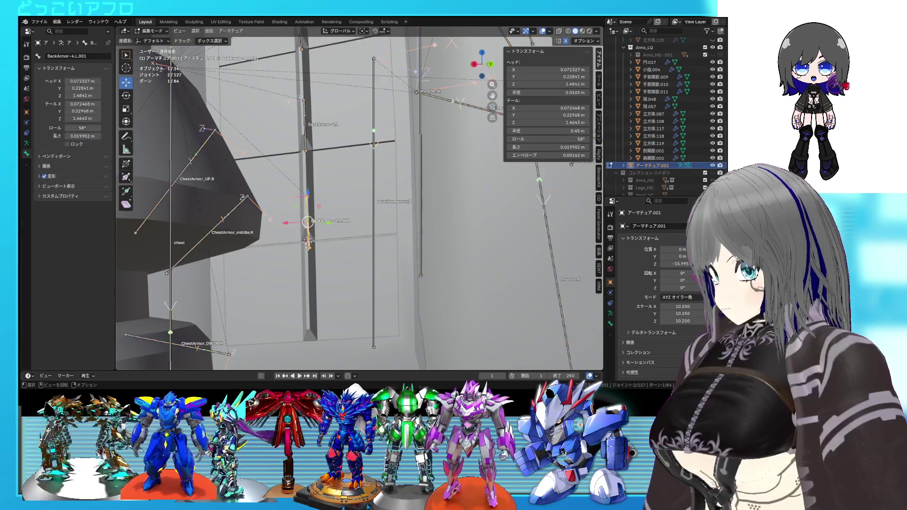
{"action": "key", "text": "shift+s"}
{"action": "left_click", "coordinate": [307, 205]}
{"action": "scroll", "coordinate": [342, 221], "scroll_direction": "down", "scroll_amount": 1}
{"action": "scroll", "coordinate": [342, 220], "scroll_direction": "down", "scroll_amount": 3}
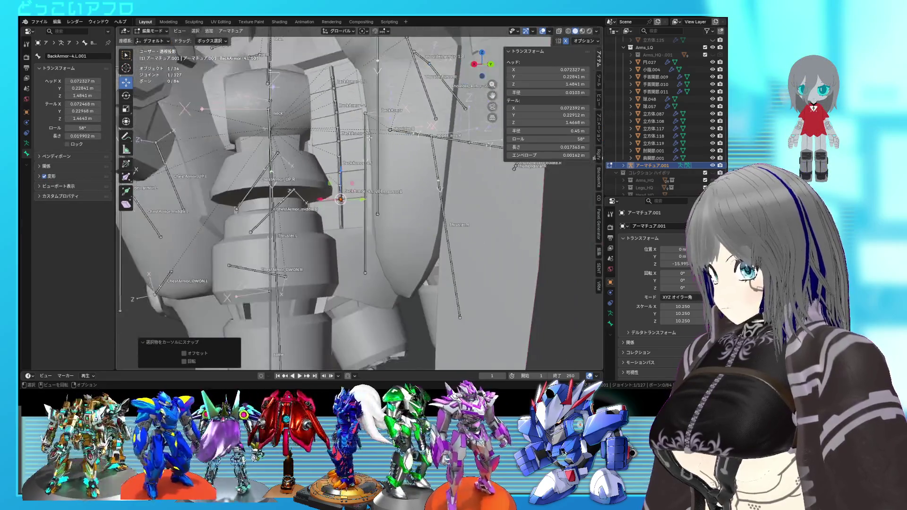
Select BackArmor-4.L.001 and check the armor strip mesh in Edit Mode.
{"action": "scroll", "coordinate": [372, 201], "scroll_direction": "up", "scroll_amount": 5}
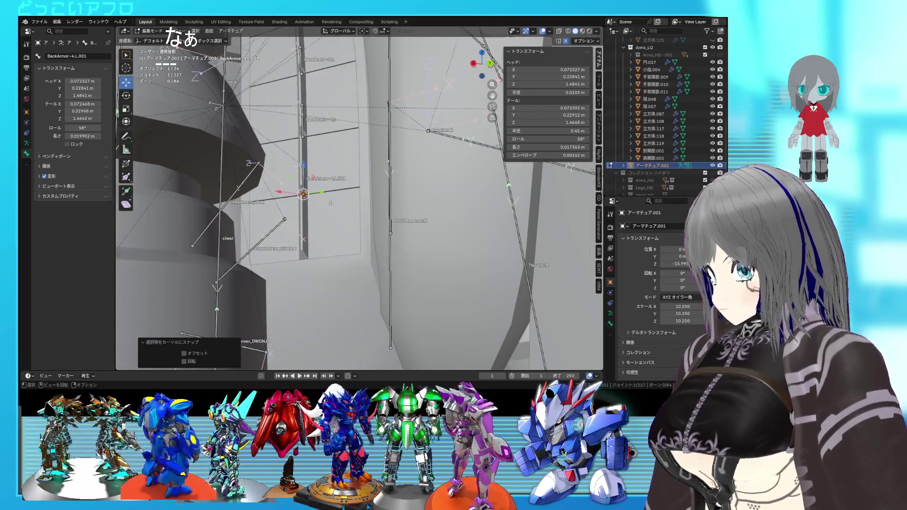
{"action": "middle_click_drag", "start_coordinate": [330, 203], "coordinate": [297, 181]}
{"action": "left_click", "coordinate": [292, 182]}
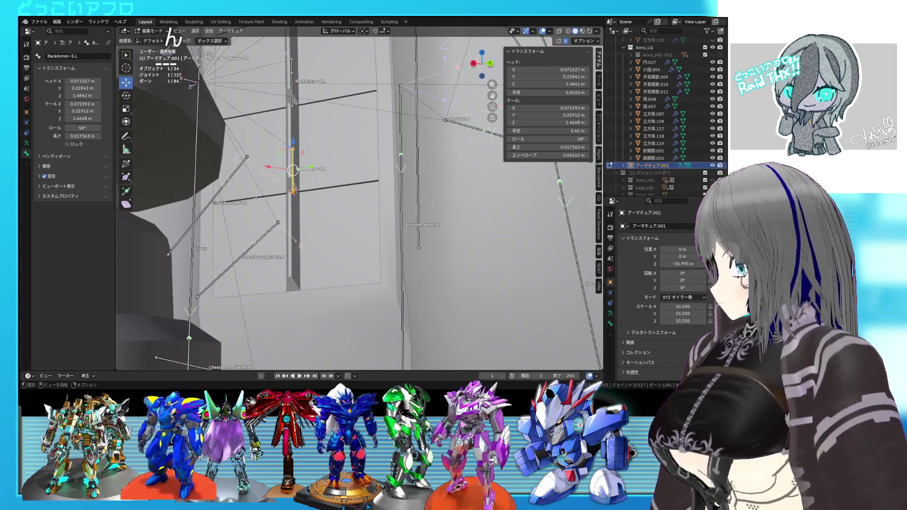
{"action": "key", "text": "Tab"}
{"action": "left_click", "coordinate": [297, 264]}
{"action": "key", "text": "Tab"}
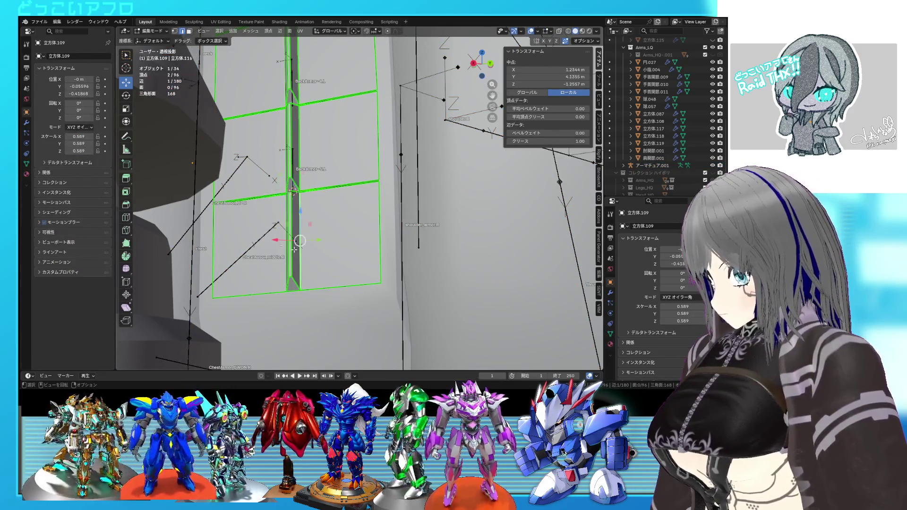
{"action": "key", "text": "Tab"}
Extrude a new bone from BackArmor-5.L, named BackArmor-6.L.
{"action": "left_click", "coordinate": [293, 169]}
{"action": "key", "text": "Tab"}
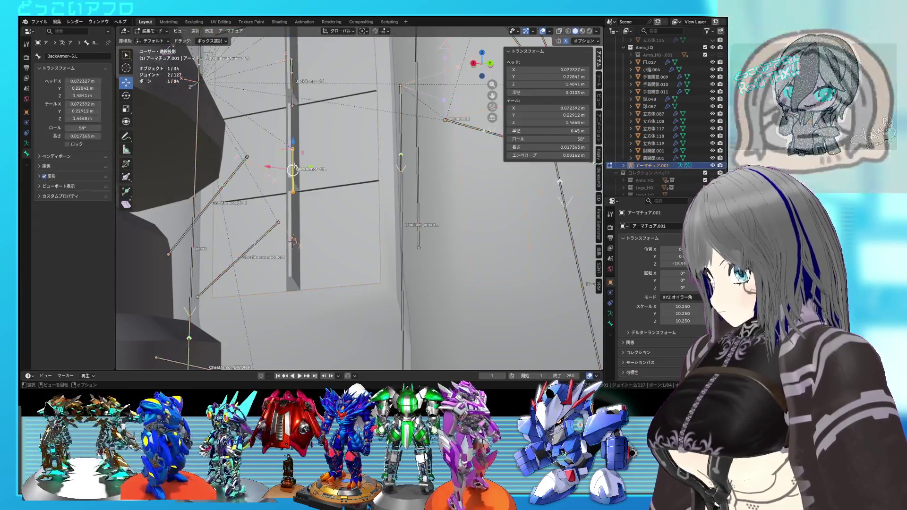
{"action": "key", "text": "e"}
{"action": "left_click", "coordinate": [313, 197]}
{"action": "left_click", "coordinate": [311, 248]}
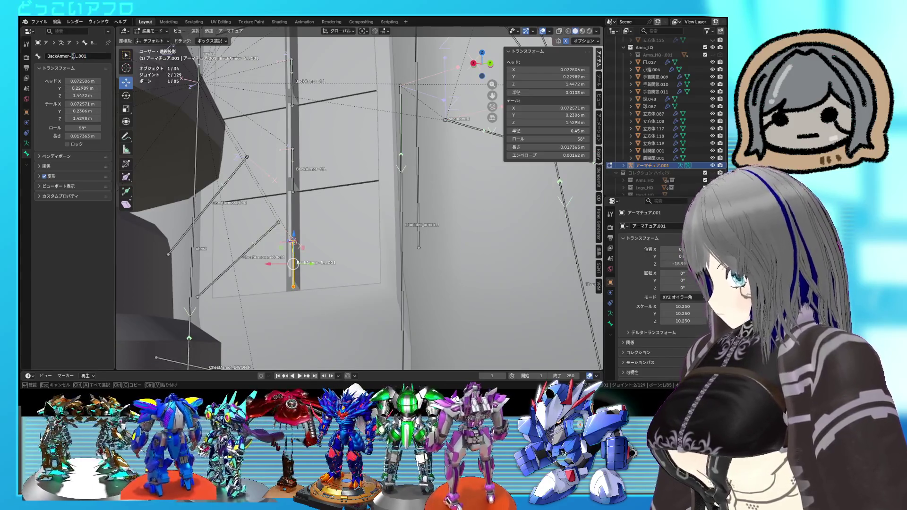
{"action": "key", "text": "BackSpace"}
{"action": "key", "text": "BackSpace"}
{"action": "key", "text": "BackSpace"}
{"action": "key", "text": "Return"}
Place the 3D cursor on the strip and snap the bone tail down to it at Z 1.4282 m.
{"action": "key", "text": "Tab"}
{"action": "left_click", "coordinate": [320, 277]}
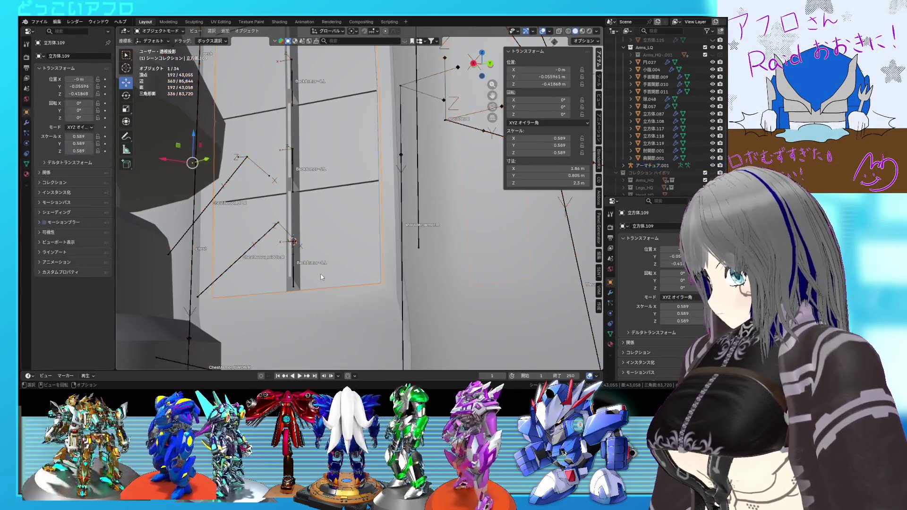
{"action": "key", "text": "Tab"}
{"action": "key", "text": "ctrl+Tab"}
{"action": "left_click", "coordinate": [203, 285]}
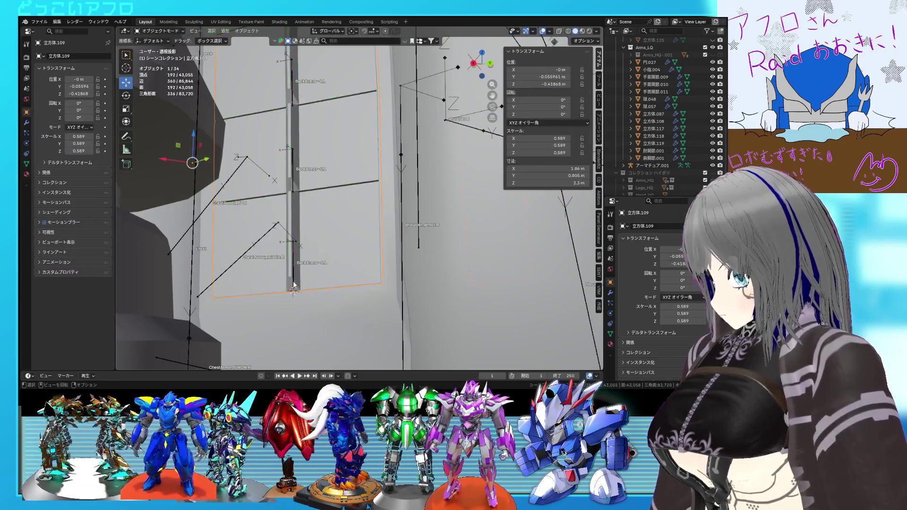
{"action": "left_click", "coordinate": [293, 286]}
{"action": "key", "text": "Tab"}
{"action": "key", "text": "shift+s"}
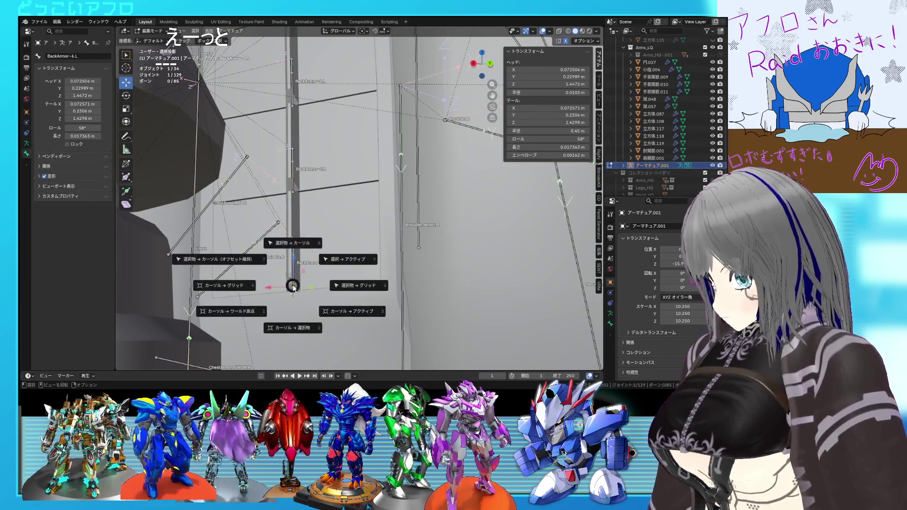
{"action": "left_click", "coordinate": [294, 242]}
{"action": "mouse_move", "coordinate": [293, 242]}
{"action": "middle_mouse_down"}
{"action": "mouse_move", "coordinate": [319, 234]}
{"action": "mouse_move", "coordinate": [321, 246]}
{"action": "middle_mouse_up"}
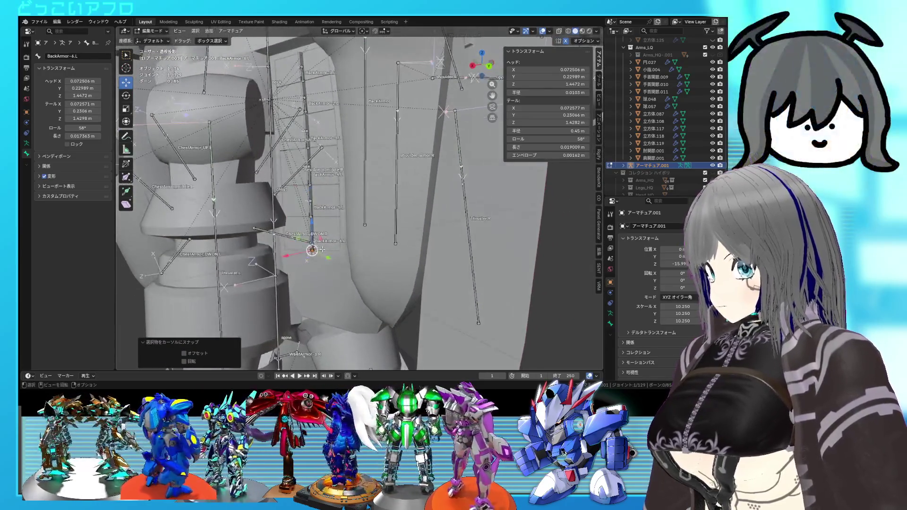
{"action": "left_click", "coordinate": [311, 249]}
Box-select the six BackArmor.L bones, Symmetrize them to the right side, and save the file.
{"action": "mouse_move", "coordinate": [337, 214]}
{"action": "middle_mouse_down"}
{"action": "mouse_move", "coordinate": [407, 297]}
{"action": "mouse_move", "coordinate": [421, 278]}
{"action": "middle_mouse_up"}
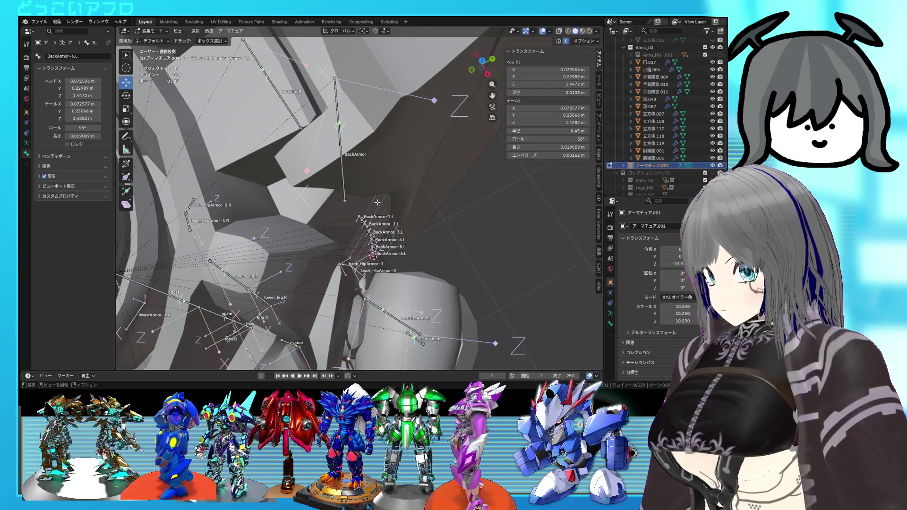
{"action": "left_click_drag", "start_coordinate": [355, 260], "coordinate": [355, 260]}
{"action": "mouse_move", "coordinate": [355, 260]}
{"action": "middle_mouse_down"}
{"action": "mouse_move", "coordinate": [391, 218]}
{"action": "mouse_move", "coordinate": [385, 184]}
{"action": "mouse_move", "coordinate": [399, 140]}
{"action": "mouse_move", "coordinate": [283, 95]}
{"action": "middle_mouse_up"}
{"action": "right_click", "coordinate": [391, 218]}
{"action": "left_click", "coordinate": [387, 217]}
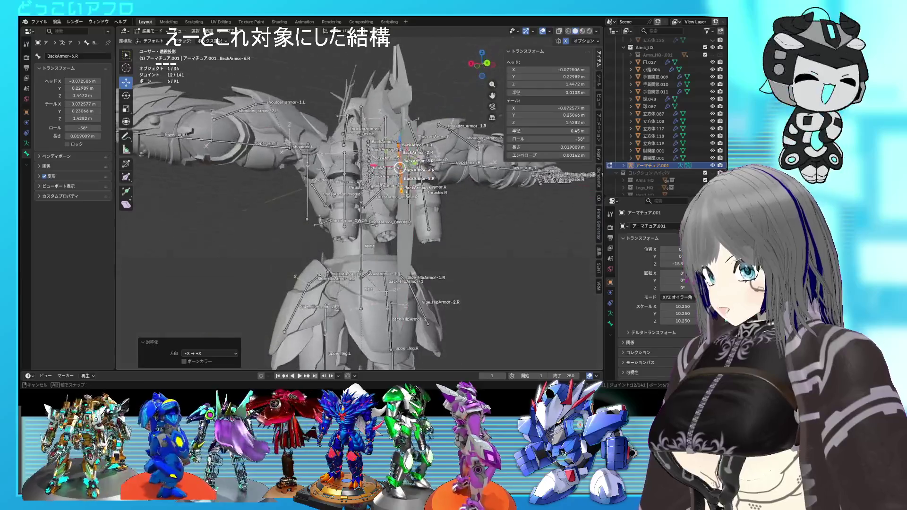
{"action": "key", "text": "ctrl+s"}
Switch the armature to Object Mode, then deselect and reselect it from an oblique side view.
{"action": "left_click", "coordinate": [153, 31]}
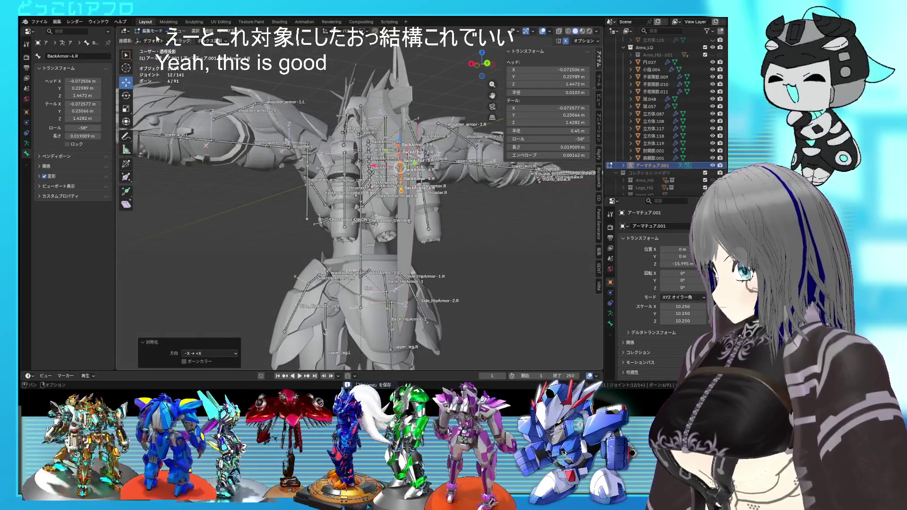
{"action": "left_click", "coordinate": [156, 39]}
{"action": "mouse_move", "coordinate": [378, 255]}
{"action": "middle_mouse_down"}
{"action": "mouse_move", "coordinate": [463, 259]}
{"action": "mouse_move", "coordinate": [310, 228]}
{"action": "mouse_move", "coordinate": [478, 202]}
{"action": "mouse_move", "coordinate": [424, 210]}
{"action": "mouse_move", "coordinate": [437, 229]}
{"action": "mouse_move", "coordinate": [443, 226]}
{"action": "mouse_move", "coordinate": [407, 222]}
{"action": "mouse_move", "coordinate": [441, 207]}
{"action": "mouse_move", "coordinate": [434, 228]}
{"action": "mouse_move", "coordinate": [446, 224]}
{"action": "mouse_move", "coordinate": [435, 226]}
{"action": "mouse_move", "coordinate": [427, 205]}
{"action": "middle_mouse_up"}
{"action": "left_click", "coordinate": [463, 259]}
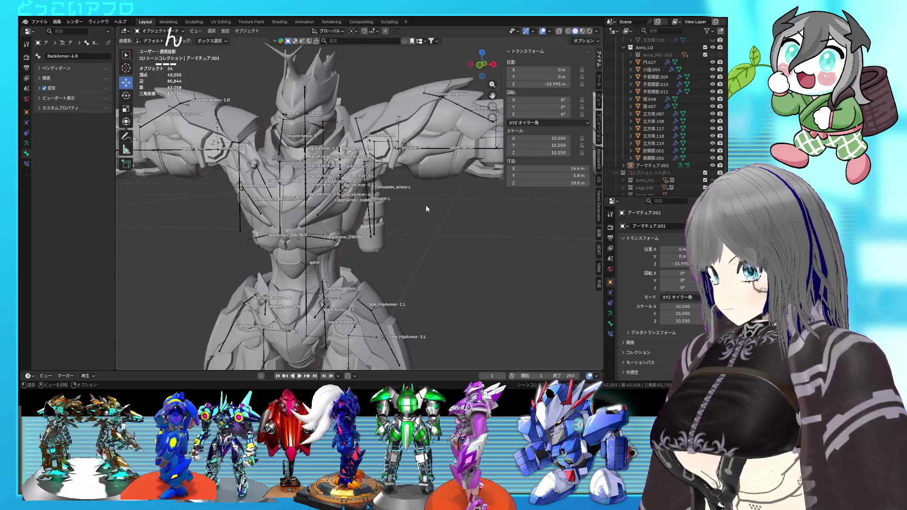
{"action": "mouse_move", "coordinate": [396, 146]}
{"action": "middle_mouse_down"}
{"action": "mouse_move", "coordinate": [385, 166]}
{"action": "mouse_move", "coordinate": [447, 164]}
{"action": "mouse_move", "coordinate": [372, 180]}
{"action": "middle_mouse_up"}
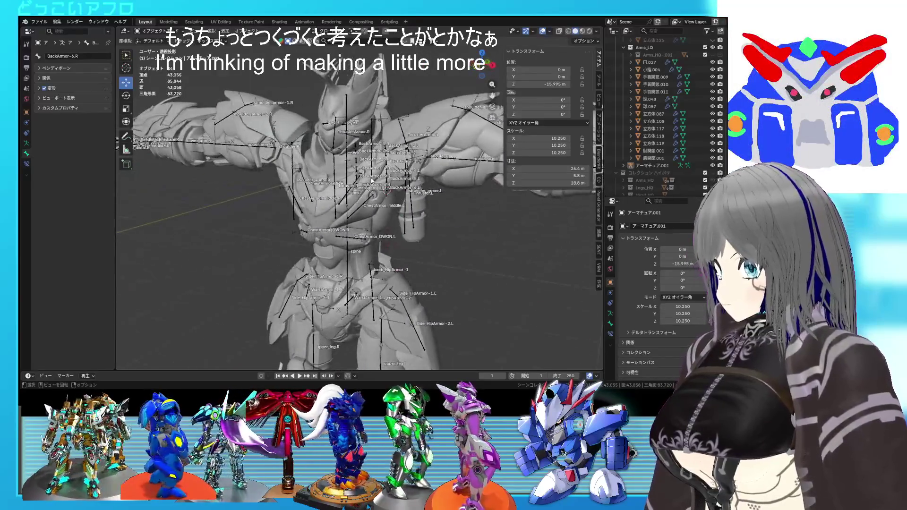
{"action": "left_click", "coordinate": [349, 177]}
Select all objects, enter Edit Mode on the armature, and select all its bones.
{"action": "key", "text": "a"}
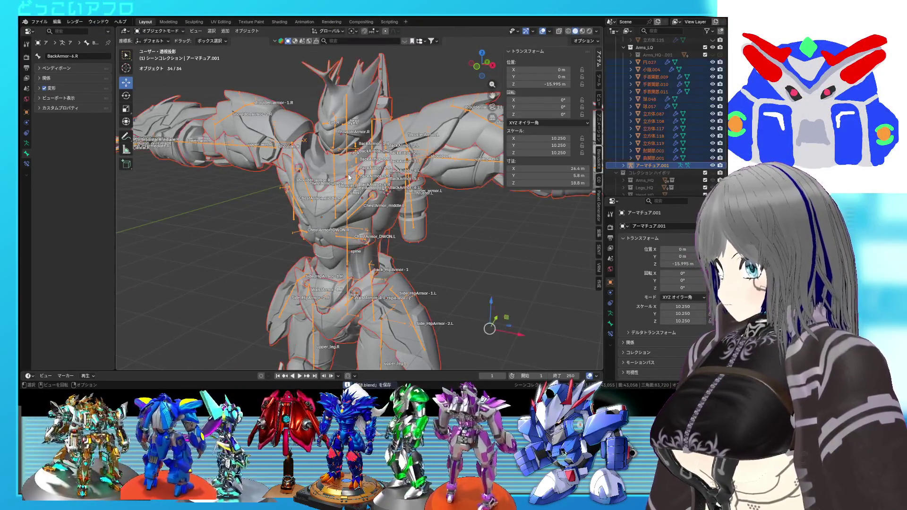
{"action": "key", "text": "Tab"}
{"action": "key", "text": "a"}
{"action": "mouse_move", "coordinate": [348, 177]}
{"action": "middle_mouse_down"}
{"action": "mouse_move", "coordinate": [382, 196]}
{"action": "mouse_move", "coordinate": [371, 162]}
{"action": "middle_mouse_up"}
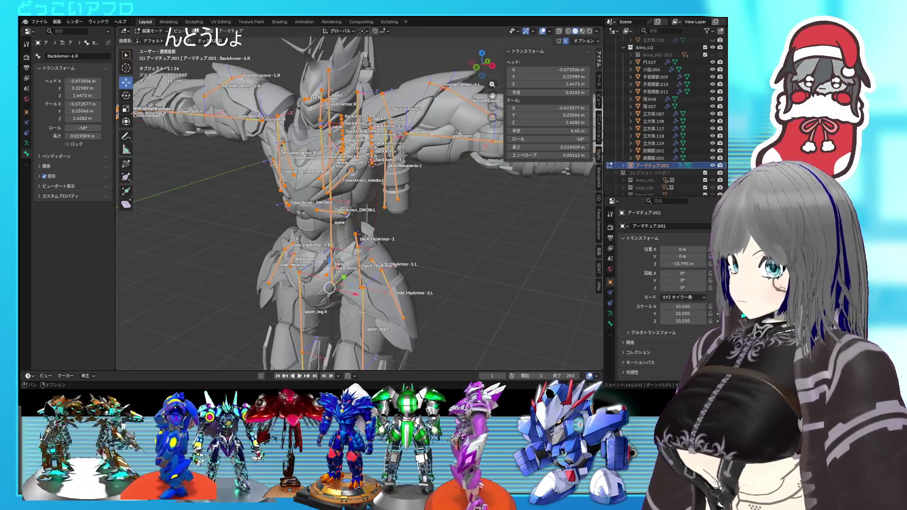
Switch the viewport to Rendered shading and orbit around the red robot's arm and torso.
{"action": "left_click", "coordinate": [588, 31]}
{"action": "mouse_move", "coordinate": [444, 176]}
{"action": "middle_mouse_down"}
{"action": "mouse_move", "coordinate": [468, 177]}
{"action": "mouse_move", "coordinate": [396, 181]}
{"action": "mouse_move", "coordinate": [414, 197]}
{"action": "mouse_move", "coordinate": [344, 125]}
{"action": "middle_mouse_up"}
{"action": "mouse_move", "coordinate": [452, 142]}
{"action": "middle_mouse_down"}
{"action": "mouse_move", "coordinate": [408, 143]}
{"action": "mouse_move", "coordinate": [418, 158]}
{"action": "mouse_move", "coordinate": [493, 203]}
{"action": "mouse_move", "coordinate": [452, 175]}
{"action": "mouse_move", "coordinate": [406, 183]}
{"action": "middle_mouse_up"}
{"action": "scroll", "coordinate": [406, 184], "scroll_direction": "up", "scroll_amount": 2}
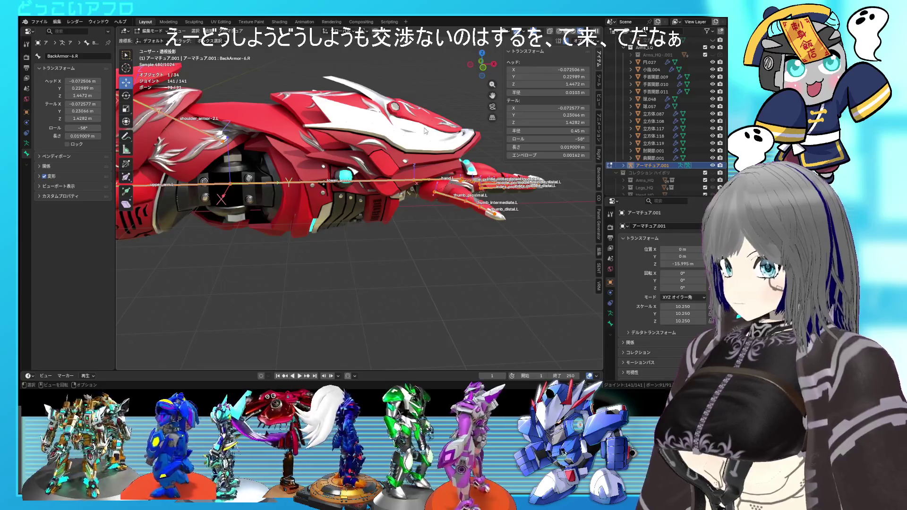
{"action": "middle_click_drag", "start_coordinate": [369, 105], "coordinate": [319, 115]}
{"action": "middle_click_drag", "start_coordinate": [385, 129], "coordinate": [398, 130]}
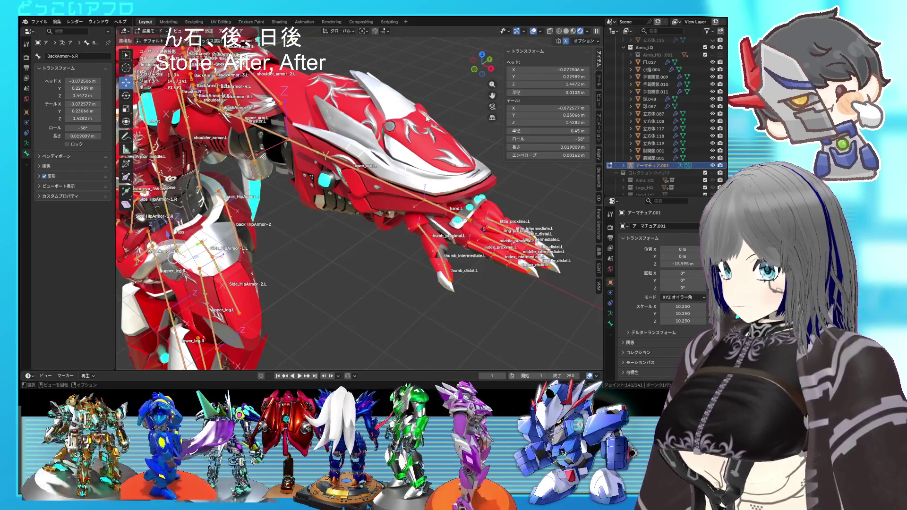
{"action": "middle_click_drag", "start_coordinate": [395, 135], "coordinate": [470, 150]}
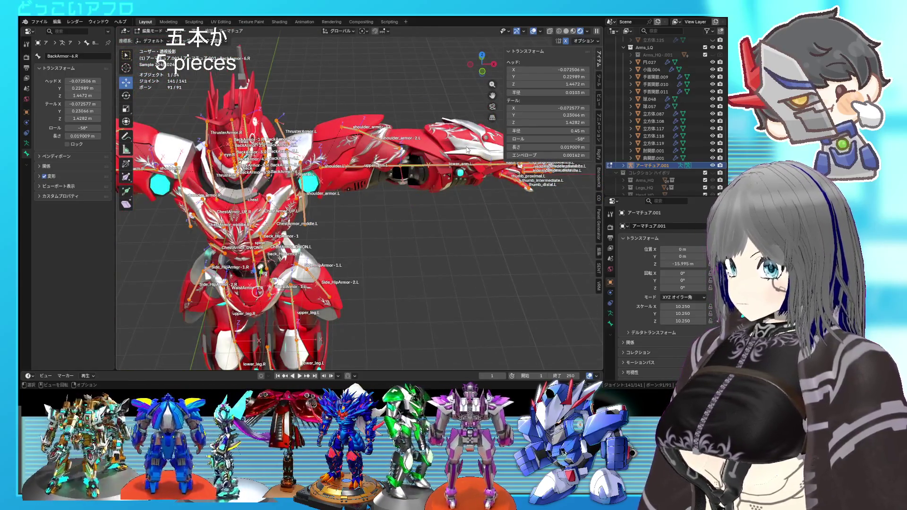
{"action": "mouse_move", "coordinate": [466, 150]}
{"action": "middle_mouse_down"}
{"action": "mouse_move", "coordinate": [423, 138]}
{"action": "mouse_move", "coordinate": [435, 158]}
{"action": "middle_mouse_up"}
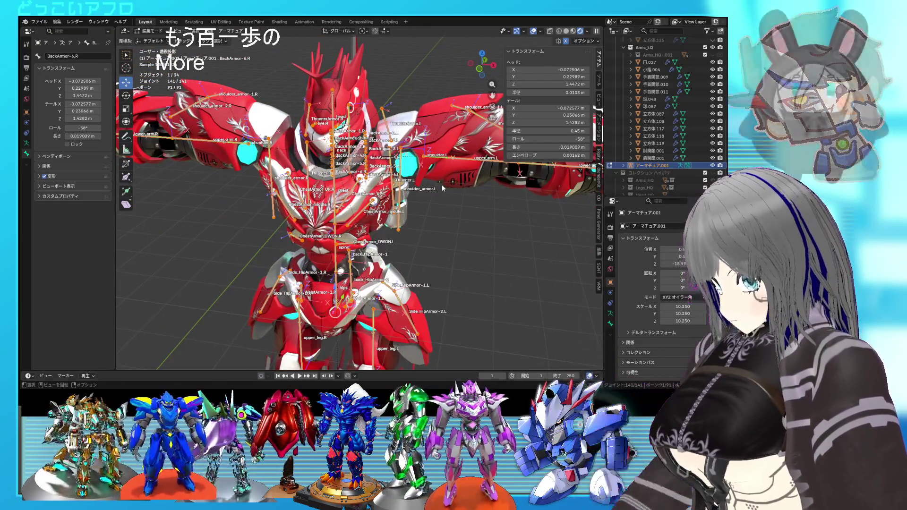
{"action": "mouse_move", "coordinate": [451, 201]}
{"action": "middle_mouse_down"}
{"action": "mouse_move", "coordinate": [299, 143]}
{"action": "mouse_move", "coordinate": [379, 165]}
{"action": "mouse_move", "coordinate": [364, 224]}
{"action": "mouse_move", "coordinate": [394, 163]}
{"action": "mouse_move", "coordinate": [386, 198]}
{"action": "middle_mouse_up"}
Hide the bone overlays and view the clean render from several angles.
{"action": "key", "text": "shift+alt+z"}
{"action": "scroll", "coordinate": [394, 163], "scroll_direction": "down", "scroll_amount": 5}
{"action": "scroll", "coordinate": [386, 198], "scroll_direction": "up", "scroll_amount": 5}
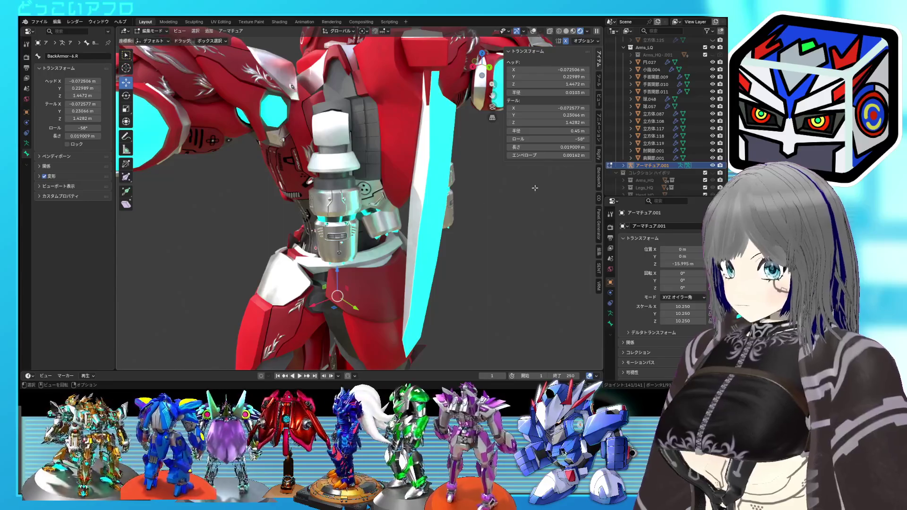
{"action": "scroll", "coordinate": [702, 114], "scroll_direction": "up", "scroll_amount": 3}
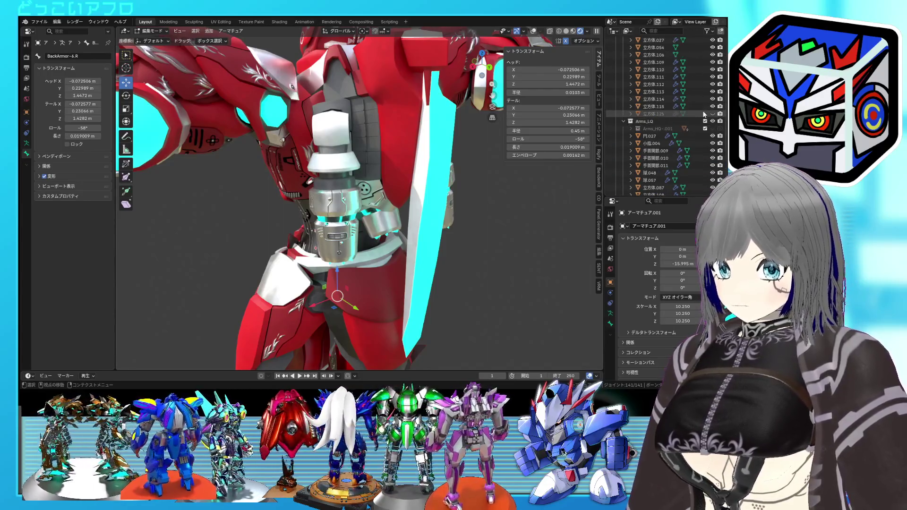
{"action": "mouse_move", "coordinate": [449, 151]}
{"action": "middle_mouse_down"}
{"action": "mouse_move", "coordinate": [460, 115]}
{"action": "mouse_move", "coordinate": [424, 143]}
{"action": "mouse_move", "coordinate": [454, 173]}
{"action": "mouse_move", "coordinate": [436, 187]}
{"action": "middle_mouse_up"}
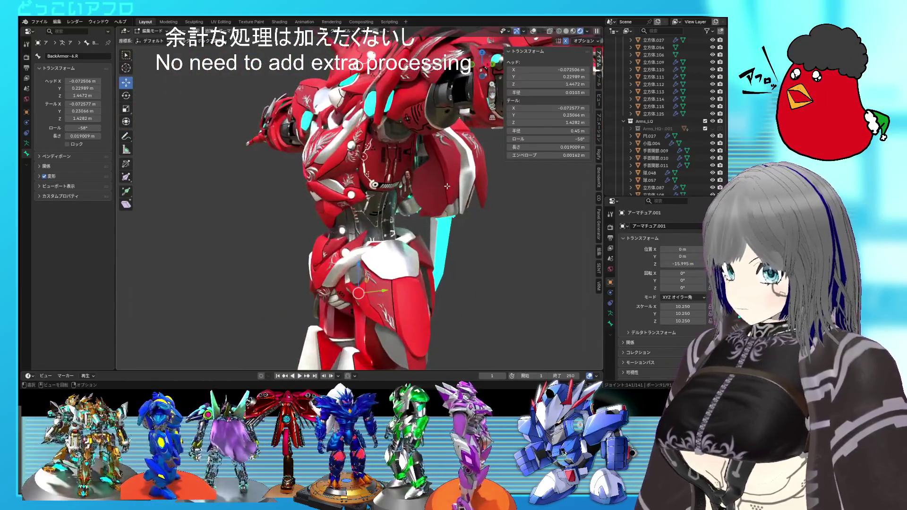
{"action": "middle_click_drag", "start_coordinate": [493, 162], "coordinate": [460, 176]}
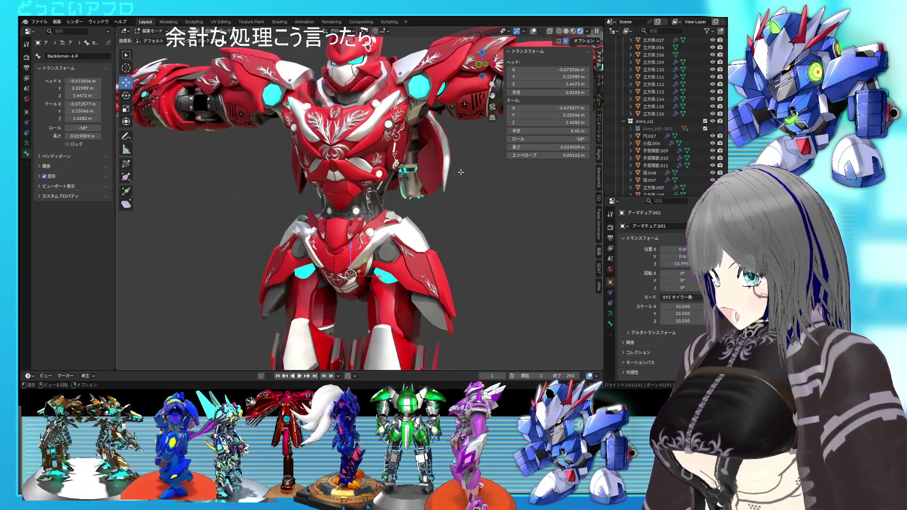
{"action": "scroll", "coordinate": [461, 172], "scroll_direction": "up", "scroll_amount": 3}
{"action": "mouse_move", "coordinate": [461, 173]}
{"action": "middle_mouse_down"}
{"action": "mouse_move", "coordinate": [414, 180]}
{"action": "mouse_move", "coordinate": [421, 198]}
{"action": "mouse_move", "coordinate": [359, 198]}
{"action": "mouse_move", "coordinate": [381, 186]}
{"action": "mouse_move", "coordinate": [356, 144]}
{"action": "mouse_move", "coordinate": [510, 132]}
{"action": "middle_mouse_up"}
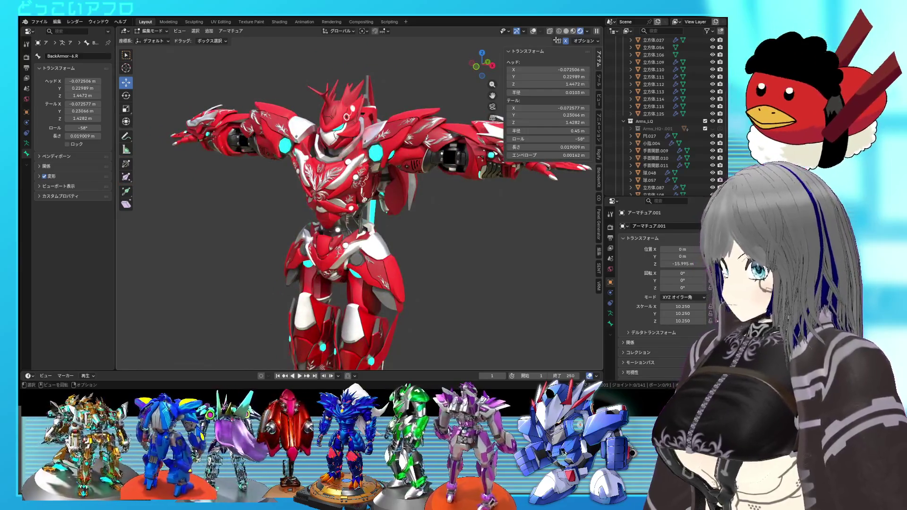
Show overlays again, turn on X-ray, and return to Object Mode.
{"action": "left_click", "coordinate": [534, 31]}
{"action": "key", "text": "shift+z"}
{"action": "key", "text": "Tab"}
{"action": "left_click", "coordinate": [413, 214]}
{"action": "middle_click_drag", "start_coordinate": [412, 214], "coordinate": [433, 198]}
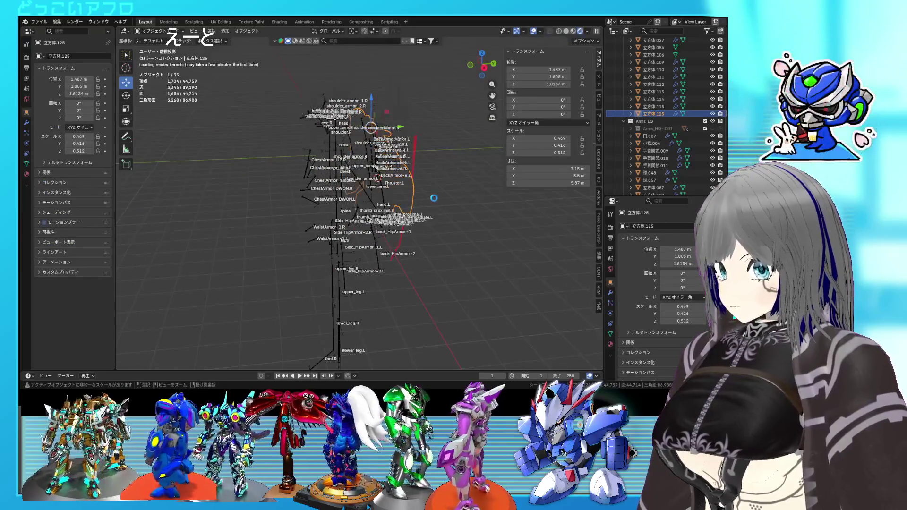
{"action": "middle_click_drag", "start_coordinate": [412, 135], "coordinate": [448, 128]}
Hide 立方体.111 from the viewport and turn overlays off for a clean render.
{"action": "left_click", "coordinate": [670, 78]}
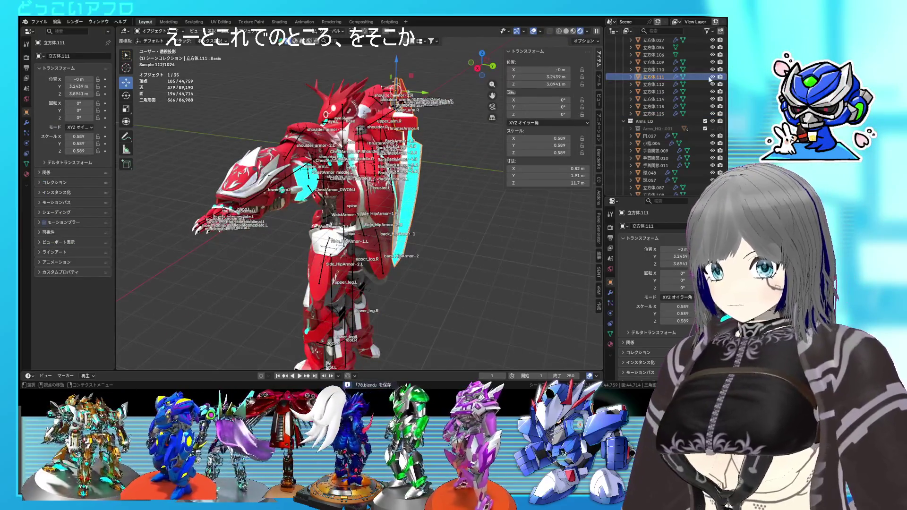
{"action": "left_click", "coordinate": [712, 77]}
{"action": "mouse_move", "coordinate": [369, 142]}
{"action": "middle_mouse_down"}
{"action": "mouse_move", "coordinate": [419, 133]}
{"action": "mouse_move", "coordinate": [274, 164]}
{"action": "middle_mouse_up"}
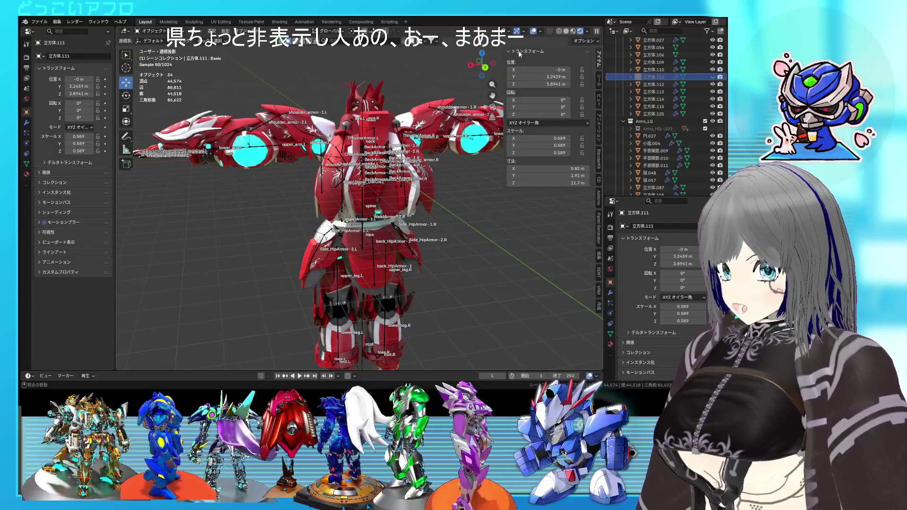
{"action": "left_click", "coordinate": [533, 30]}
{"action": "mouse_move", "coordinate": [359, 151]}
{"action": "middle_mouse_down"}
{"action": "mouse_move", "coordinate": [314, 159]}
{"action": "mouse_move", "coordinate": [532, 161]}
{"action": "mouse_move", "coordinate": [465, 155]}
{"action": "mouse_move", "coordinate": [542, 218]}
{"action": "mouse_move", "coordinate": [484, 204]}
{"action": "mouse_move", "coordinate": [497, 209]}
{"action": "mouse_move", "coordinate": [343, 208]}
{"action": "mouse_move", "coordinate": [491, 214]}
{"action": "mouse_move", "coordinate": [518, 207]}
{"action": "mouse_move", "coordinate": [415, 206]}
{"action": "mouse_move", "coordinate": [500, 242]}
{"action": "mouse_move", "coordinate": [420, 211]}
{"action": "mouse_move", "coordinate": [387, 146]}
{"action": "mouse_move", "coordinate": [357, 184]}
{"action": "mouse_move", "coordinate": [380, 206]}
{"action": "middle_mouse_up"}
{"action": "scroll", "coordinate": [419, 210], "scroll_direction": "up", "scroll_amount": 5}
{"action": "scroll", "coordinate": [357, 185], "scroll_direction": "up", "scroll_amount": 2}
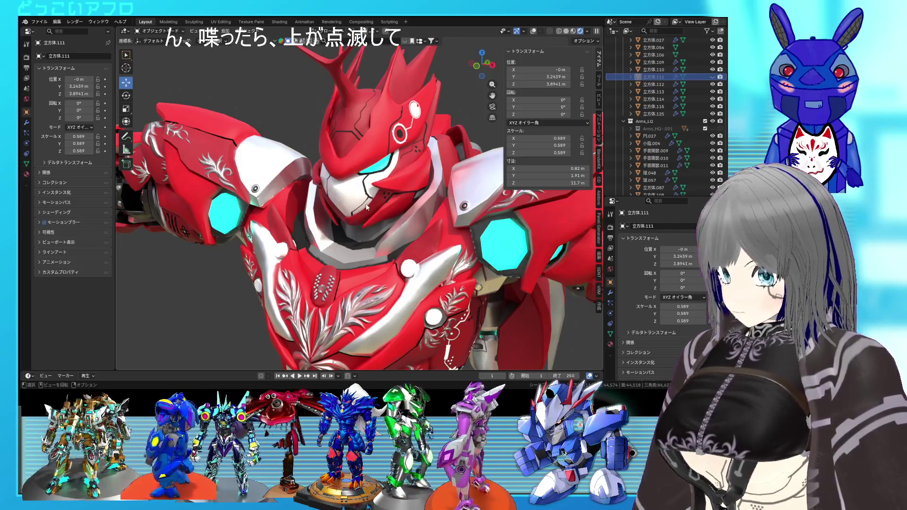
{"action": "middle_click_drag", "start_coordinate": [378, 191], "coordinate": [348, 198]}
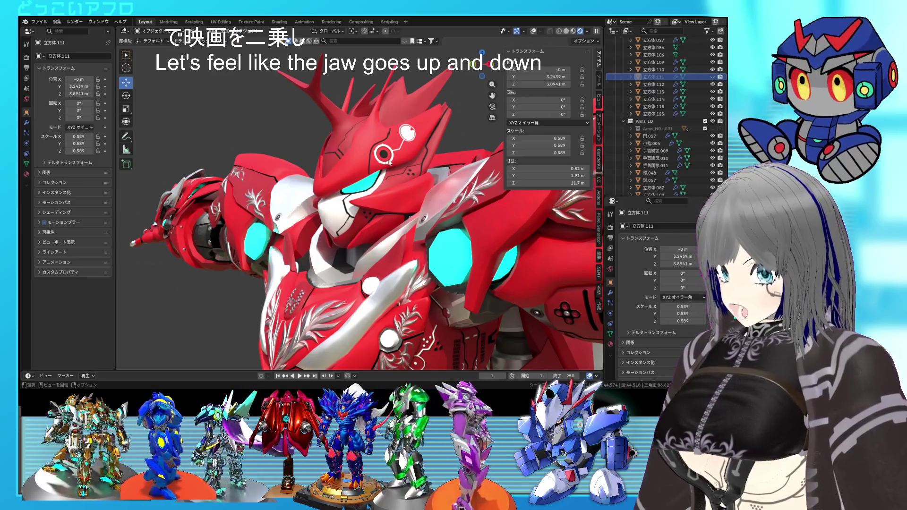
{"action": "mouse_move", "coordinate": [385, 163]}
{"action": "middle_mouse_down"}
{"action": "mouse_move", "coordinate": [415, 205]}
{"action": "mouse_move", "coordinate": [400, 213]}
{"action": "middle_mouse_up"}
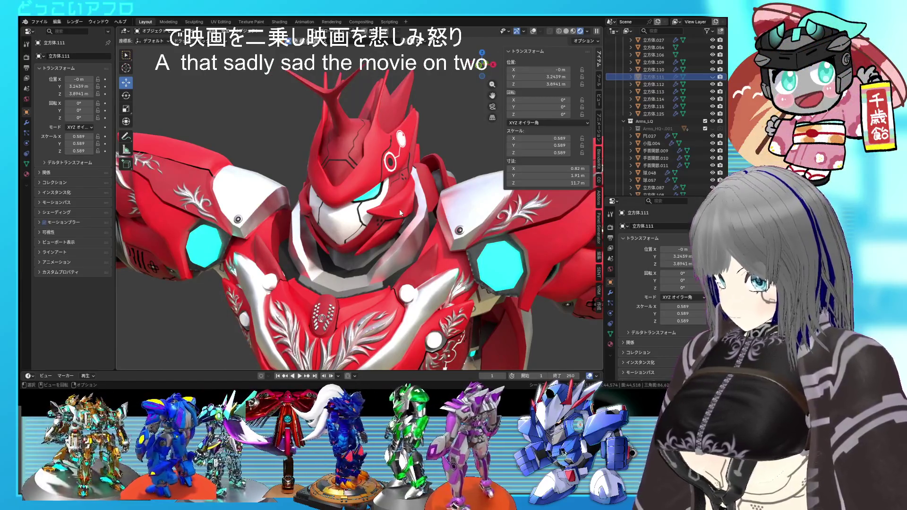
{"action": "scroll", "coordinate": [402, 209], "scroll_direction": "down", "scroll_amount": 5}
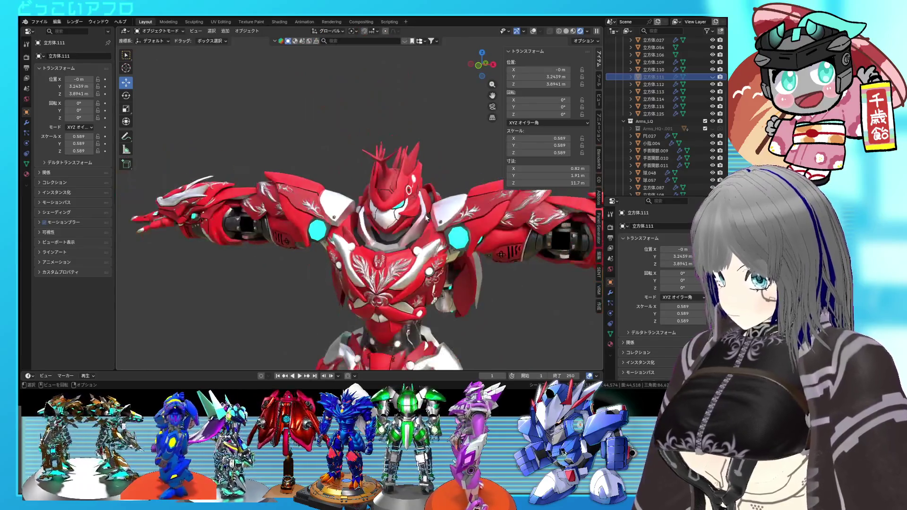
{"action": "middle_click_drag", "start_coordinate": [401, 209], "coordinate": [341, 184]}
{"action": "mouse_move", "coordinate": [417, 221]}
{"action": "middle_mouse_down"}
{"action": "mouse_move", "coordinate": [310, 189]}
{"action": "mouse_move", "coordinate": [466, 207]}
{"action": "mouse_move", "coordinate": [416, 200]}
{"action": "mouse_move", "coordinate": [437, 168]}
{"action": "mouse_move", "coordinate": [386, 193]}
{"action": "mouse_move", "coordinate": [420, 196]}
{"action": "mouse_move", "coordinate": [342, 202]}
{"action": "mouse_move", "coordinate": [404, 195]}
{"action": "mouse_move", "coordinate": [381, 196]}
{"action": "mouse_move", "coordinate": [415, 199]}
{"action": "mouse_move", "coordinate": [405, 208]}
{"action": "mouse_move", "coordinate": [422, 216]}
{"action": "mouse_move", "coordinate": [423, 234]}
{"action": "mouse_move", "coordinate": [416, 206]}
{"action": "mouse_move", "coordinate": [387, 217]}
{"action": "middle_mouse_up"}
{"action": "scroll", "coordinate": [418, 195], "scroll_direction": "up", "scroll_amount": 2}
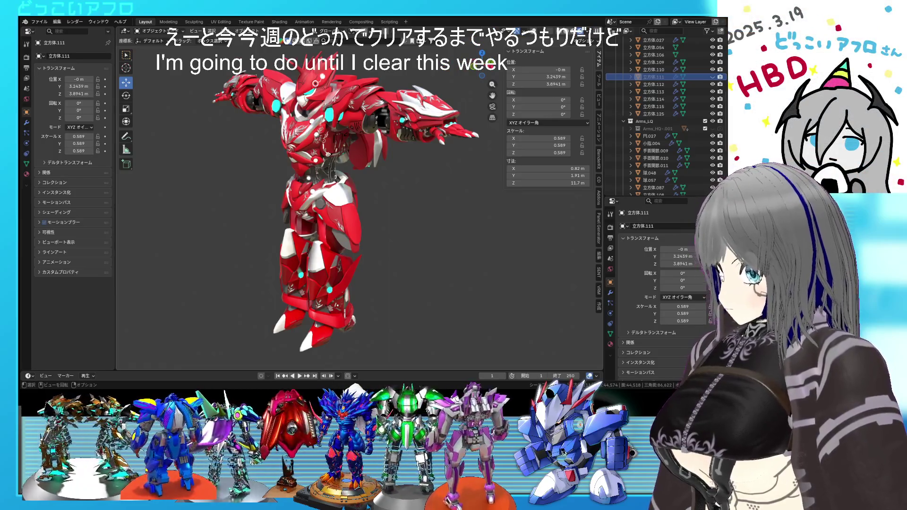
{"action": "mouse_move", "coordinate": [274, 151]}
{"action": "middle_mouse_down"}
{"action": "mouse_move", "coordinate": [288, 150]}
{"action": "mouse_move", "coordinate": [201, 148]}
{"action": "mouse_move", "coordinate": [378, 175]}
{"action": "mouse_move", "coordinate": [367, 126]}
{"action": "mouse_move", "coordinate": [356, 126]}
{"action": "mouse_move", "coordinate": [364, 190]}
{"action": "mouse_move", "coordinate": [265, 135]}
{"action": "mouse_move", "coordinate": [293, 199]}
{"action": "mouse_move", "coordinate": [356, 178]}
{"action": "middle_mouse_up"}
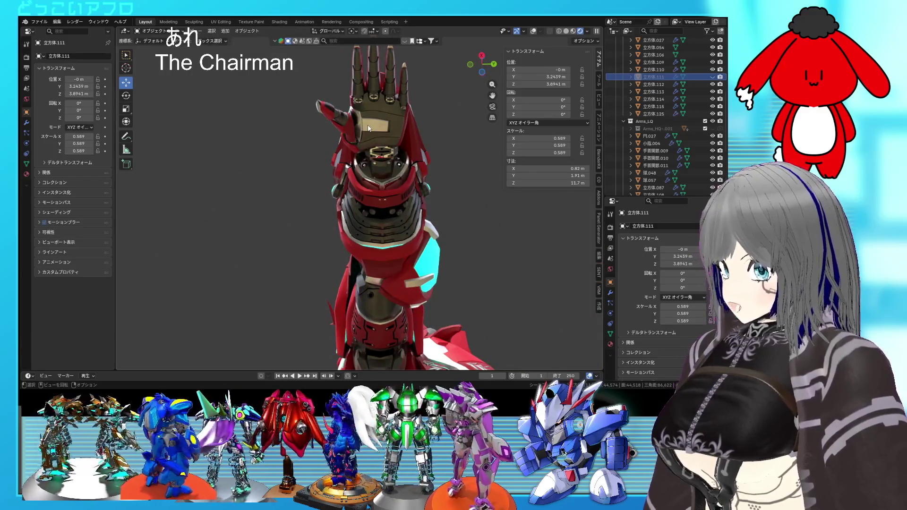
{"action": "mouse_move", "coordinate": [368, 129]}
{"action": "middle_mouse_down"}
{"action": "mouse_move", "coordinate": [359, 216]}
{"action": "mouse_move", "coordinate": [435, 182]}
{"action": "mouse_move", "coordinate": [431, 148]}
{"action": "mouse_move", "coordinate": [463, 155]}
{"action": "middle_mouse_up"}
Show the bone overlays again, save the file, and enter Edit Mode on the robot armature.
{"action": "key", "text": "shift+alt+z"}
{"action": "scroll", "coordinate": [401, 219], "scroll_direction": "up", "scroll_amount": 5}
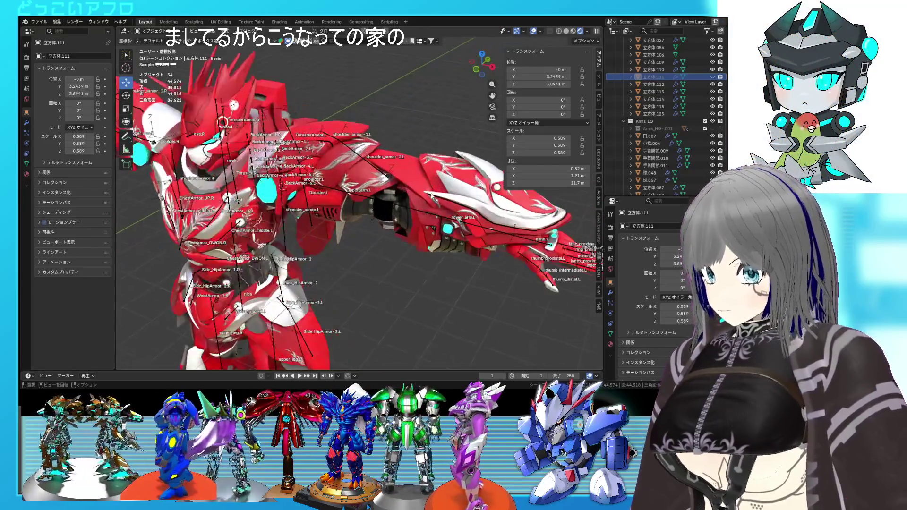
{"action": "key", "text": "ctrl+s"}
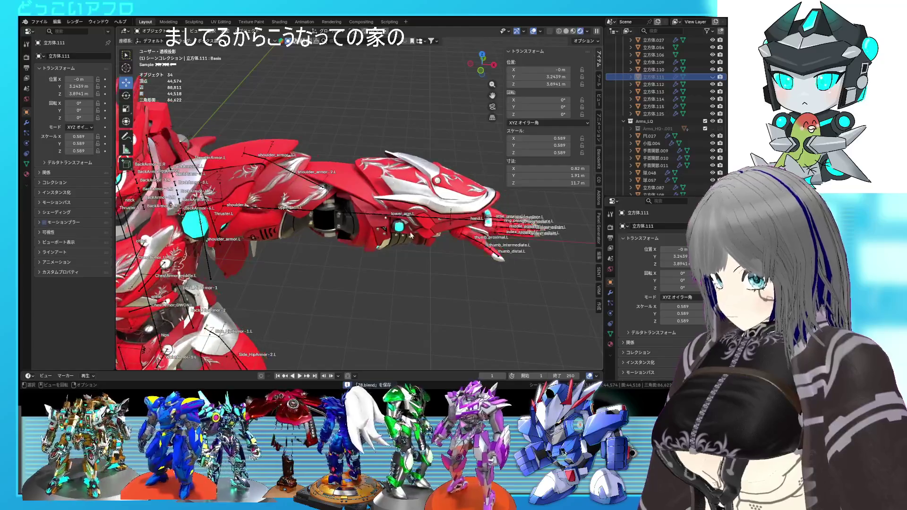
{"action": "left_click", "coordinate": [456, 227]}
{"action": "left_click", "coordinate": [451, 217]}
{"action": "key", "text": "Tab"}
{"action": "mouse_move", "coordinate": [451, 217]}
{"action": "middle_mouse_down"}
{"action": "mouse_move", "coordinate": [400, 205]}
{"action": "mouse_move", "coordinate": [432, 209]}
{"action": "mouse_move", "coordinate": [429, 236]}
{"action": "mouse_move", "coordinate": [387, 227]}
{"action": "mouse_move", "coordinate": [449, 226]}
{"action": "mouse_move", "coordinate": [498, 176]}
{"action": "middle_mouse_up"}
Duplicate hand.L and check its placement in front and side orthographic views.
{"action": "left_click", "coordinate": [443, 239]}
{"action": "key", "text": "shift+d"}
{"action": "left_click", "coordinate": [392, 226]}
{"action": "key", "text": "ctrl+KP_3"}
{"action": "key", "text": "KP_1"}
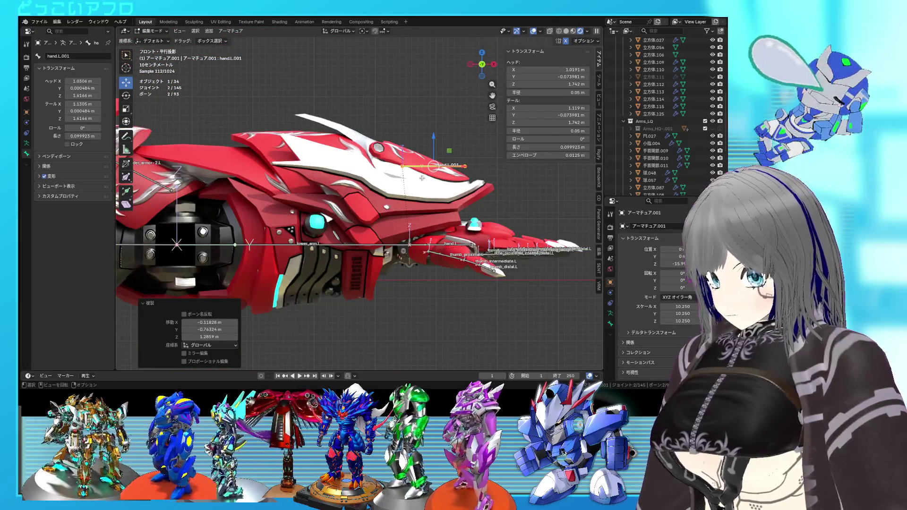
{"action": "key", "text": "KP_3"}
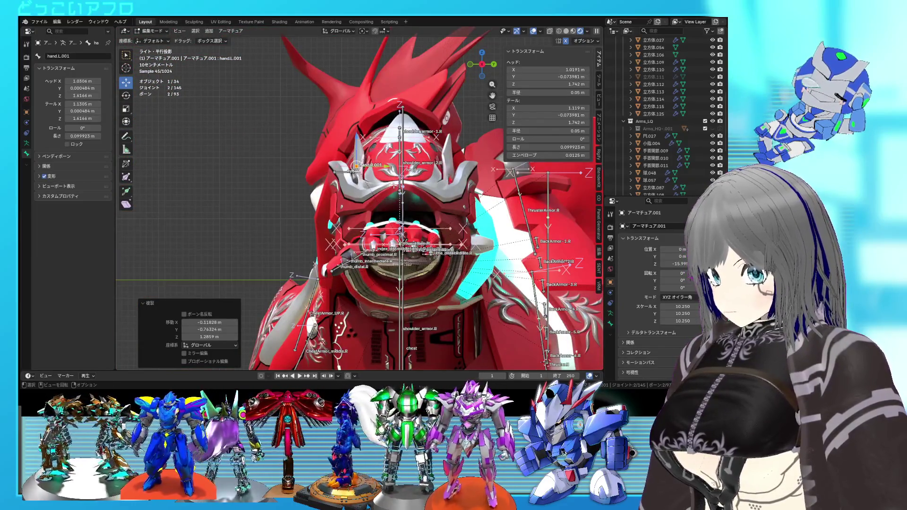
{"action": "key", "text": "KP_1"}
{"action": "key", "text": "a"}
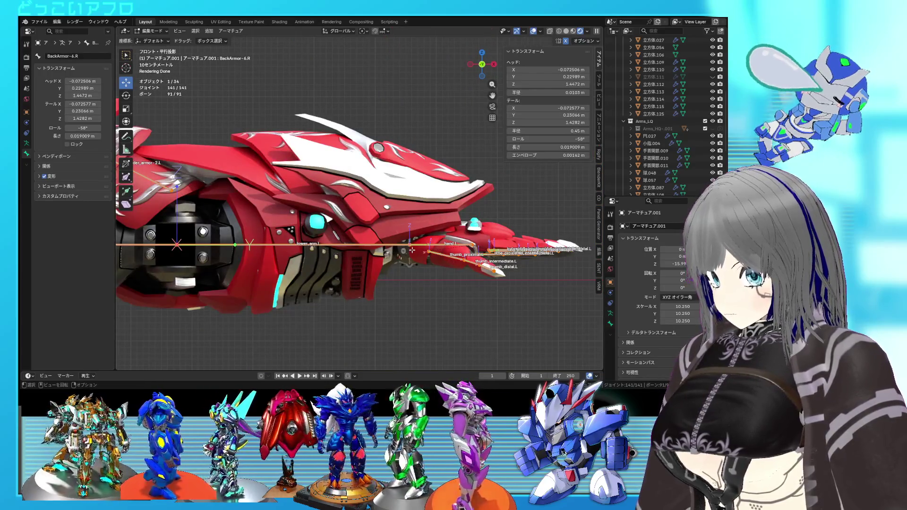
{"action": "key", "text": "Tab"}
{"action": "key", "text": "Tab"}
Duplicate hand.L again and move the copy, hand.L.001, above the forearm.
{"action": "left_click", "coordinate": [440, 244]}
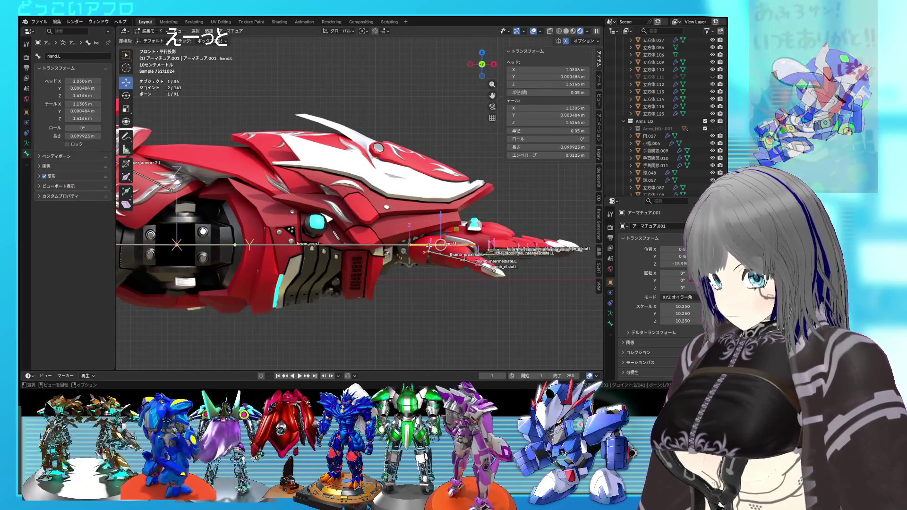
{"action": "key", "text": "shift+d"}
{"action": "right_click", "coordinate": [442, 198]}
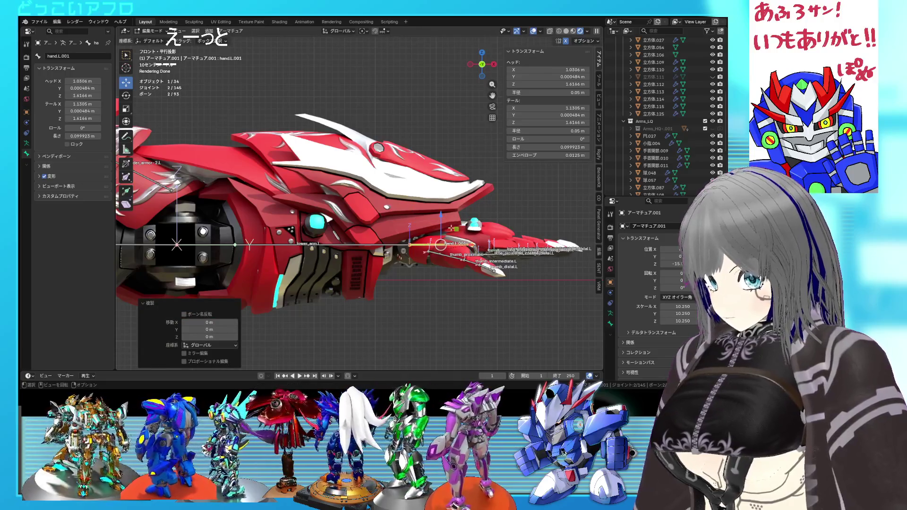
{"action": "key", "text": "g"}
{"action": "left_click", "coordinate": [363, 219]}
In see-through view, angle hand.L.001's tail upward toward the top armor.
{"action": "key", "text": "shift+z"}
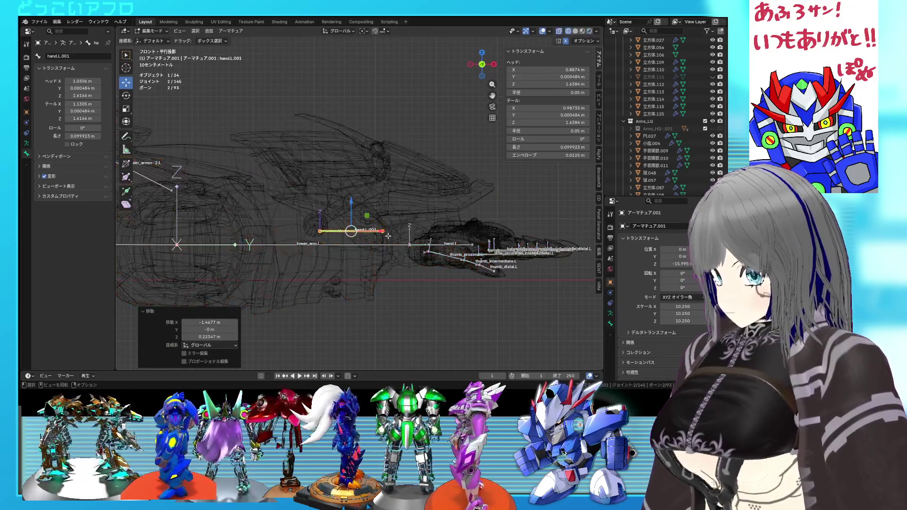
{"action": "left_click", "coordinate": [381, 231]}
{"action": "key", "text": "g"}
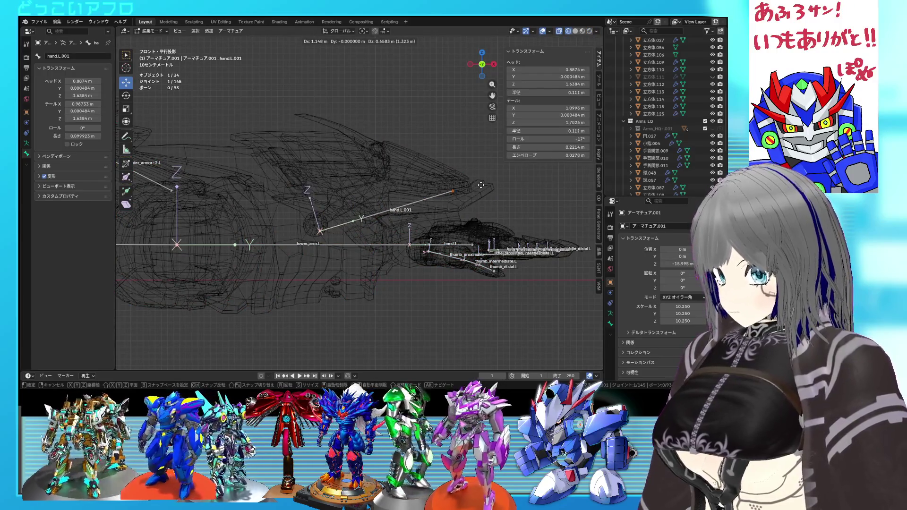
{"action": "left_click", "coordinate": [478, 186]}
{"action": "mouse_move", "coordinate": [480, 185]}
{"action": "middle_mouse_down"}
{"action": "mouse_move", "coordinate": [459, 202]}
{"action": "mouse_move", "coordinate": [435, 205]}
{"action": "middle_mouse_up"}
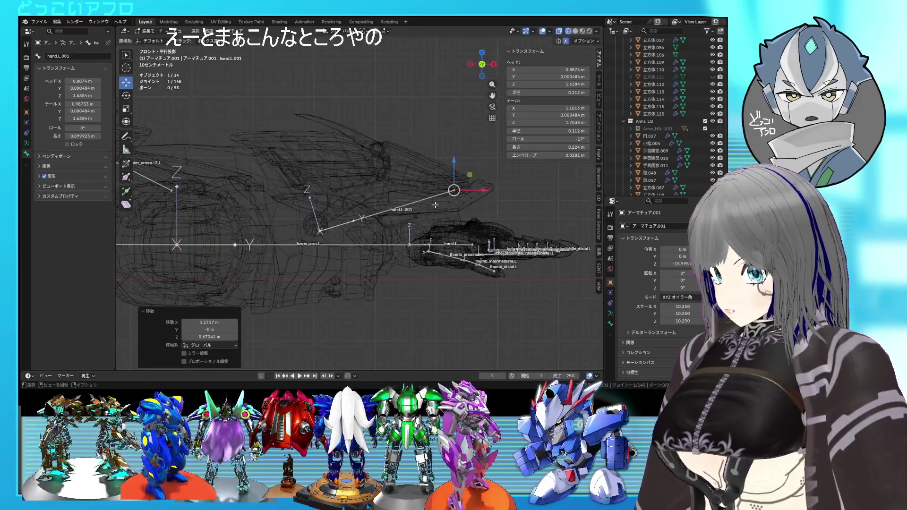
Readjust hand.L.001's tail joint so the bone ends at Z 1.7567 m.
{"action": "key", "text": "g"}
{"action": "right_click", "coordinate": [359, 204]}
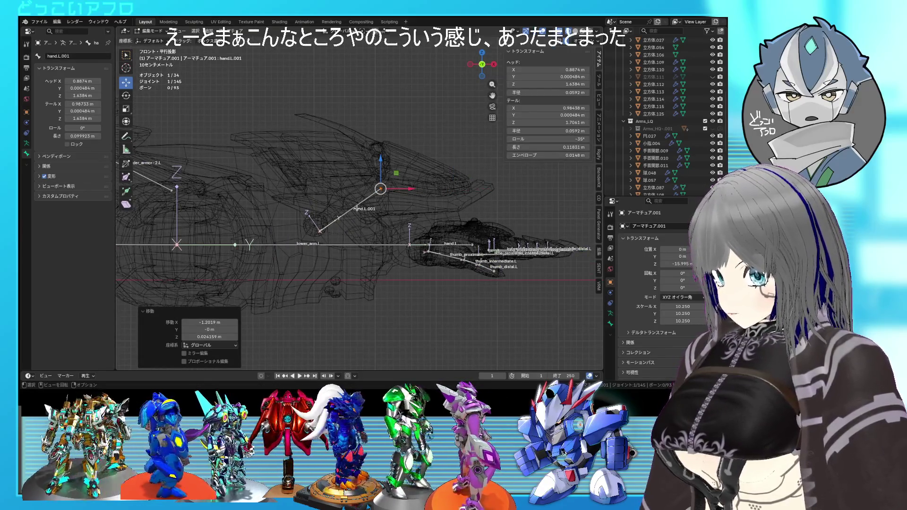
{"action": "left_click", "coordinate": [352, 208]}
{"action": "key", "text": "g"}
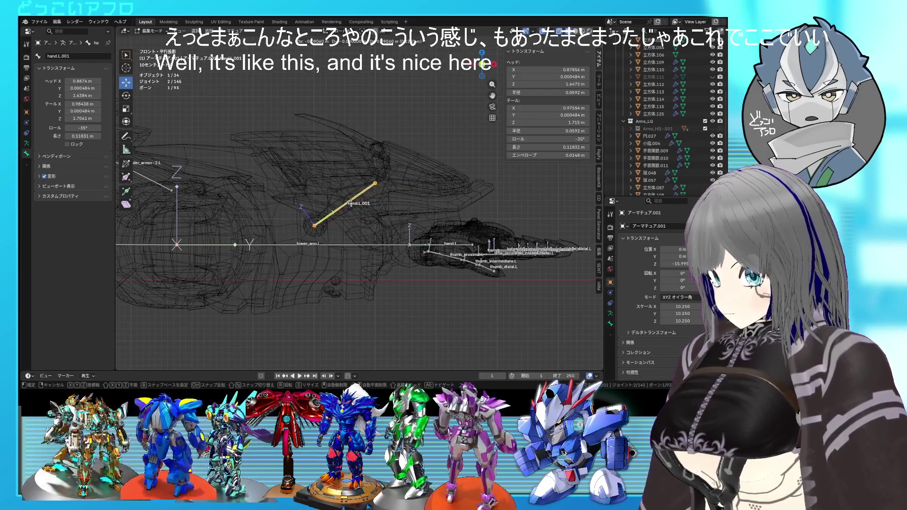
{"action": "right_click", "coordinate": [351, 204]}
{"action": "left_click", "coordinate": [375, 182]}
{"action": "key", "text": "g"}
{"action": "left_click", "coordinate": [394, 201]}
{"action": "mouse_move", "coordinate": [394, 201]}
{"action": "middle_mouse_down"}
{"action": "mouse_move", "coordinate": [436, 227]}
{"action": "mouse_move", "coordinate": [378, 227]}
{"action": "middle_mouse_up"}
Duplicate hand.L.001 into hand.L.002 above it and rotate the copy.
{"action": "scroll", "coordinate": [377, 227], "scroll_direction": "up", "scroll_amount": 2}
{"action": "key", "text": "shift+z"}
{"action": "scroll", "coordinate": [374, 225], "scroll_direction": "up", "scroll_amount": 3}
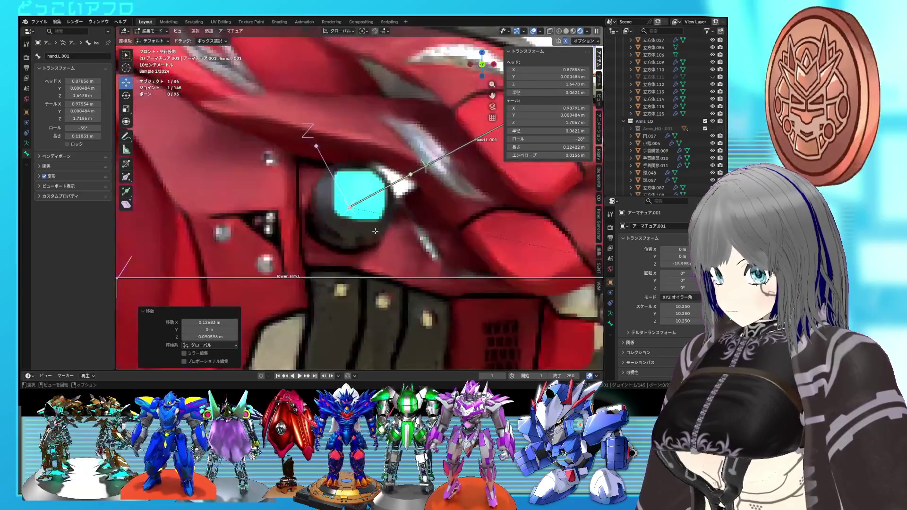
{"action": "scroll", "coordinate": [372, 224], "scroll_direction": "down", "scroll_amount": 5}
{"action": "mouse_move", "coordinate": [372, 223]}
{"action": "middle_mouse_down"}
{"action": "mouse_move", "coordinate": [405, 207]}
{"action": "mouse_move", "coordinate": [388, 184]}
{"action": "mouse_move", "coordinate": [416, 186]}
{"action": "mouse_move", "coordinate": [343, 188]}
{"action": "middle_mouse_up"}
{"action": "key", "text": "shift+z"}
{"action": "left_click", "coordinate": [373, 183]}
{"action": "left_click", "coordinate": [371, 161]}
{"action": "key", "text": "r"}
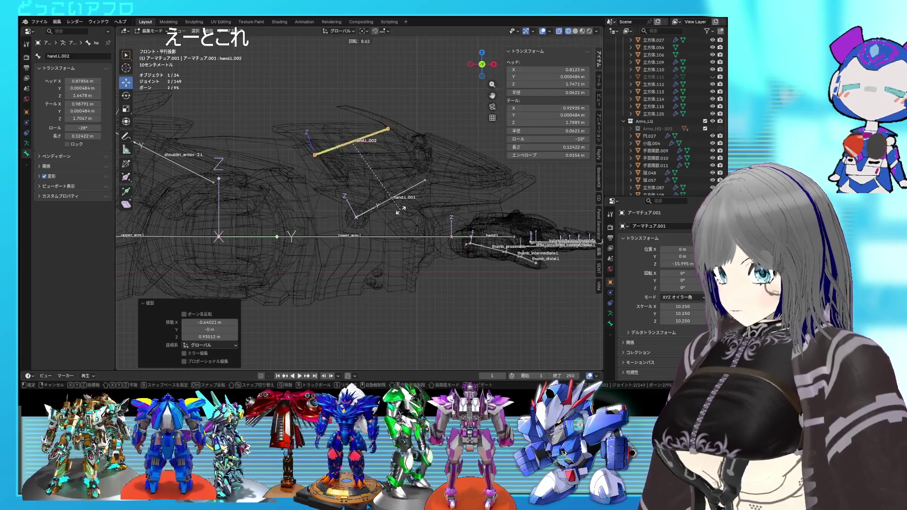
{"action": "left_click", "coordinate": [375, 219]}
Flatten hand.L.002 with zero Z and Y scale at Z 1.768 m and set its roll to 0°.
{"action": "key", "text": "g"}
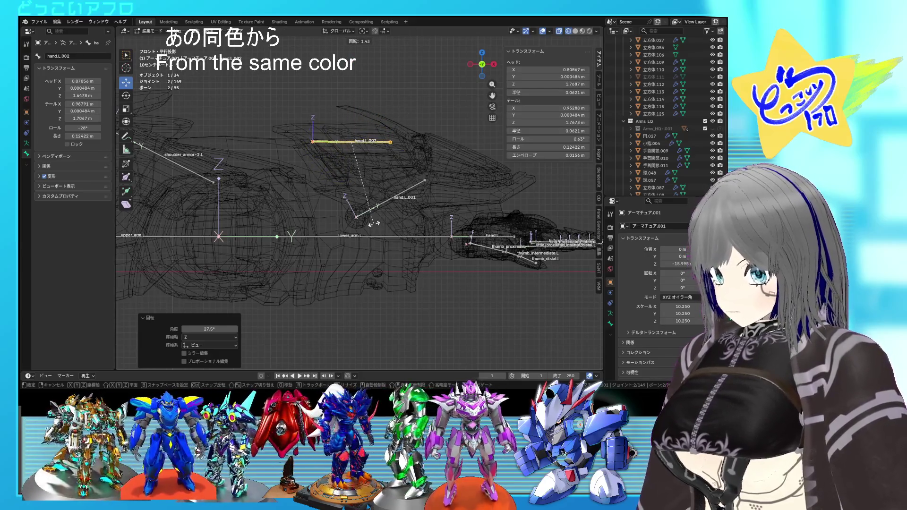
{"action": "key", "text": "z"}
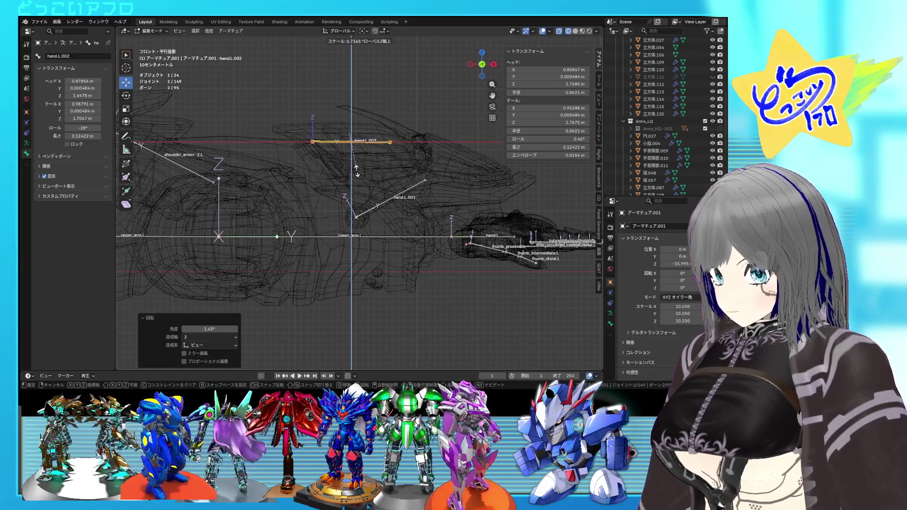
{"action": "key", "text": "Return"}
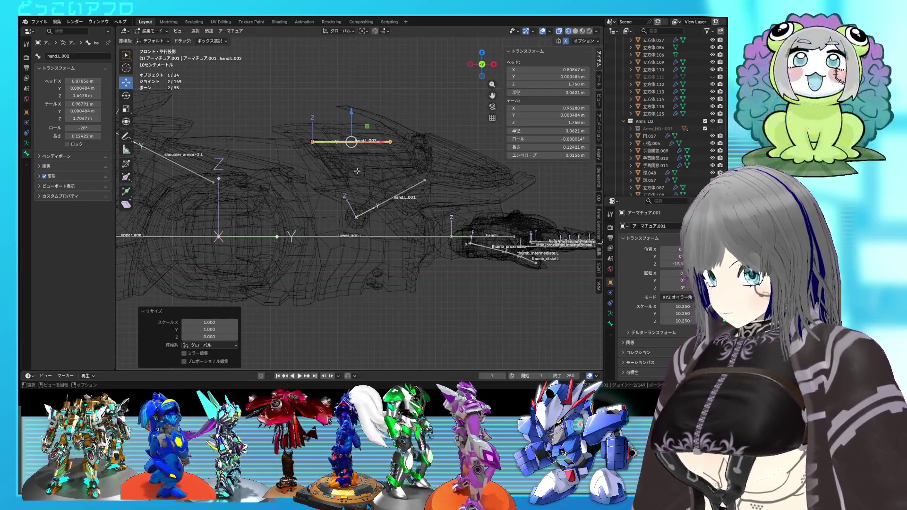
{"action": "key", "text": "KP_7"}
{"action": "key", "text": "s"}
{"action": "key", "text": "y"}
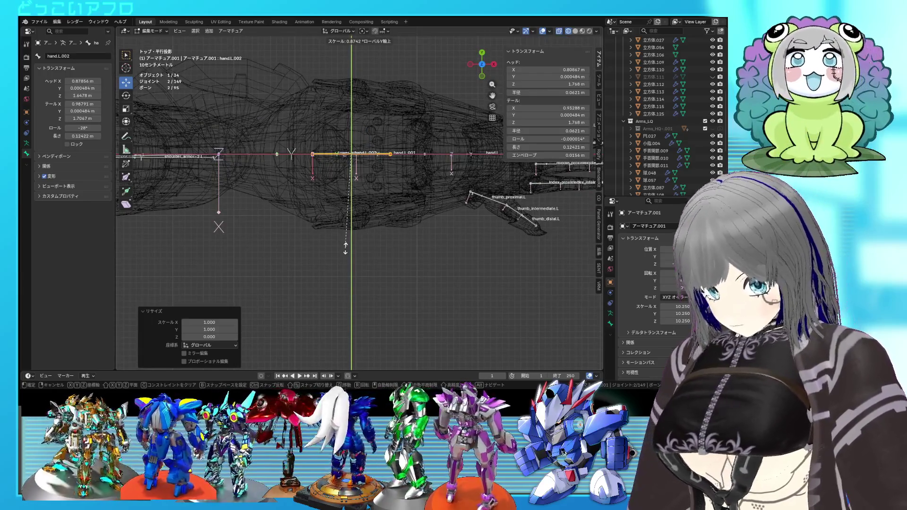
{"action": "key", "text": "0"}
{"action": "key", "text": "Return"}
{"action": "key", "text": "KP_1"}
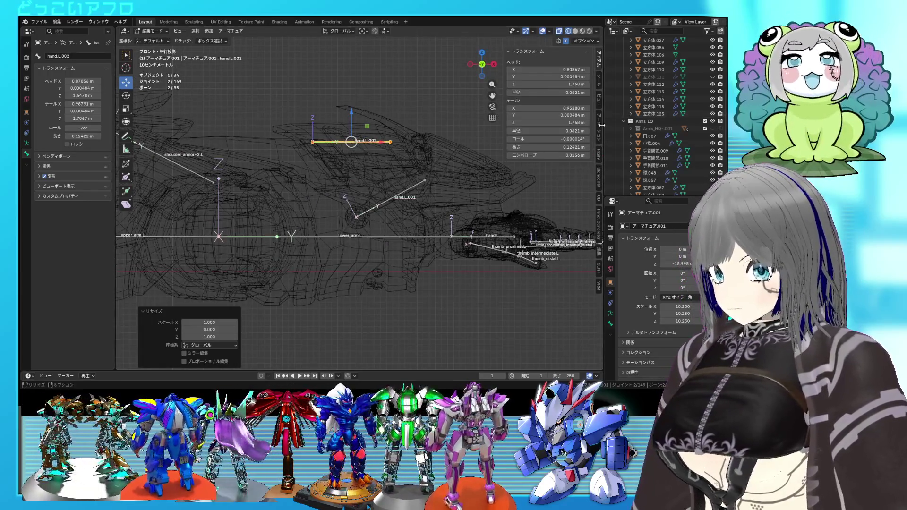
{"action": "key", "text": "Return"}
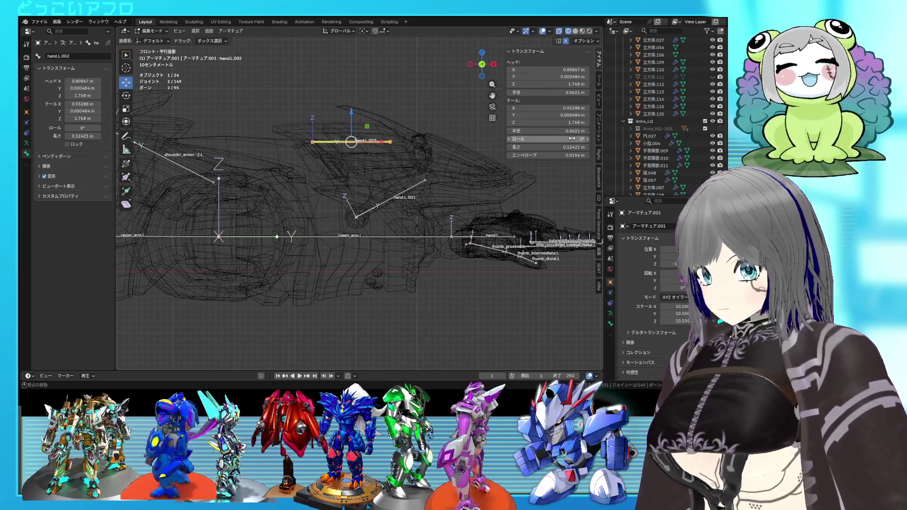
{"action": "left_click", "coordinate": [422, 187]}
{"action": "mouse_move", "coordinate": [422, 188]}
{"action": "middle_mouse_down"}
{"action": "mouse_move", "coordinate": [363, 148]}
{"action": "mouse_move", "coordinate": [341, 157]}
{"action": "mouse_move", "coordinate": [361, 133]}
{"action": "middle_mouse_up"}
{"action": "key", "text": "shift+z"}
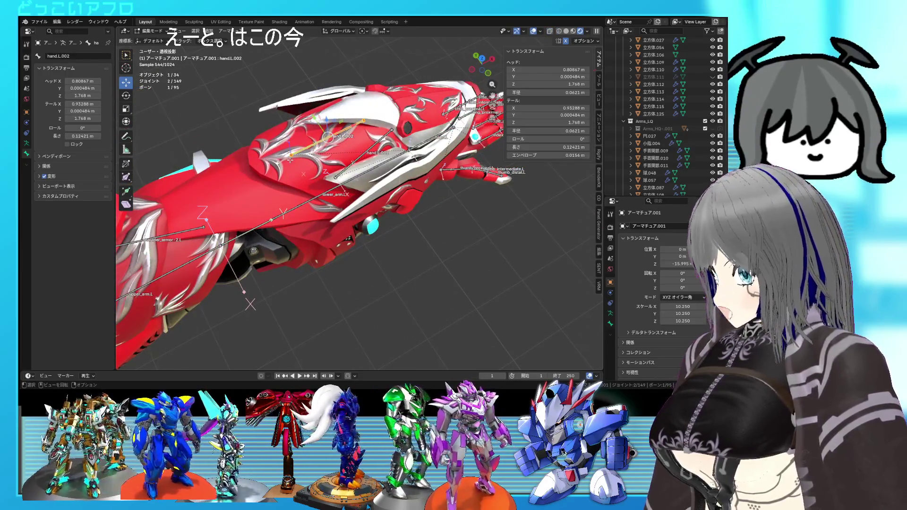
{"action": "middle_click_drag", "start_coordinate": [290, 160], "coordinate": [403, 103]}
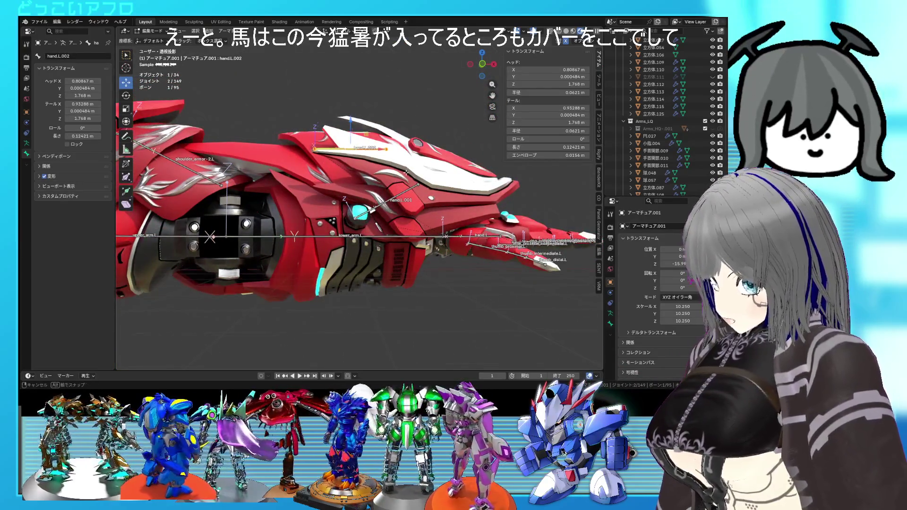
{"action": "middle_click_drag", "start_coordinate": [406, 171], "coordinate": [396, 182]}
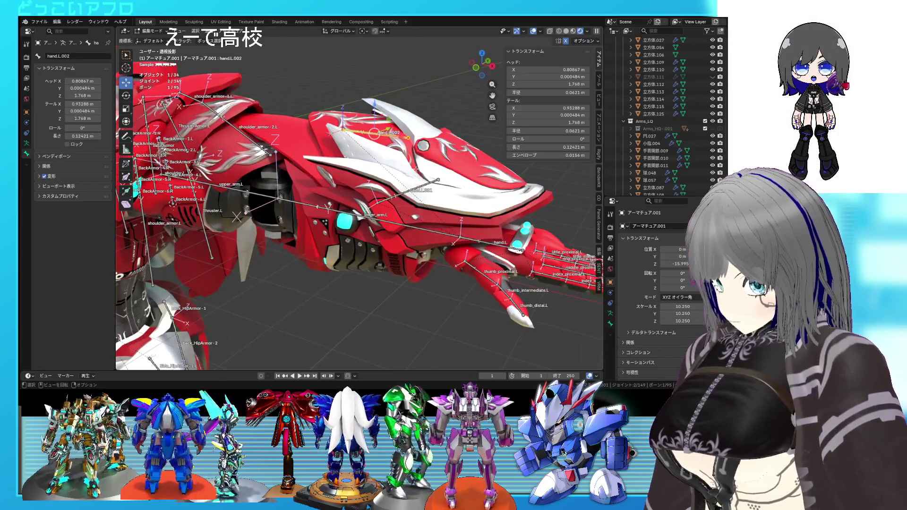
{"action": "mouse_move", "coordinate": [478, 165]}
{"action": "middle_mouse_down"}
{"action": "mouse_move", "coordinate": [467, 156]}
{"action": "mouse_move", "coordinate": [454, 180]}
{"action": "mouse_move", "coordinate": [423, 161]}
{"action": "middle_mouse_up"}
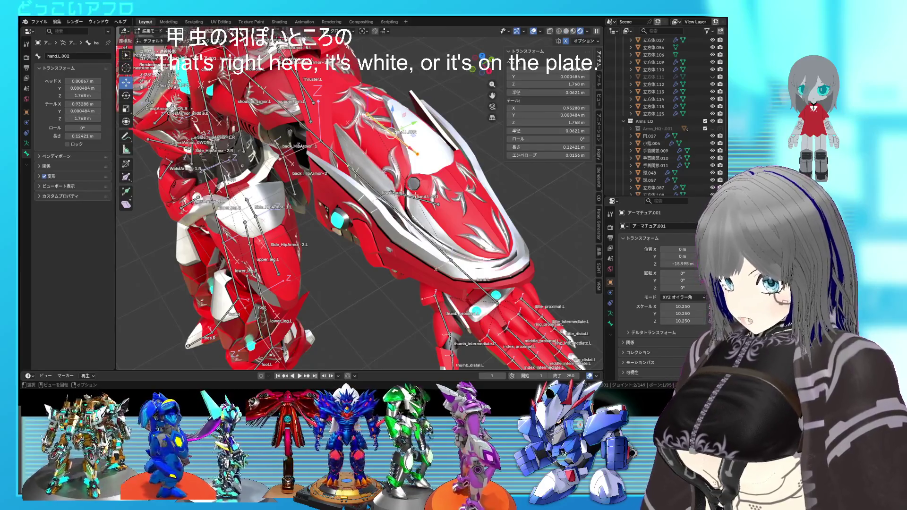
{"action": "middle_click_drag", "start_coordinate": [448, 173], "coordinate": [457, 187]}
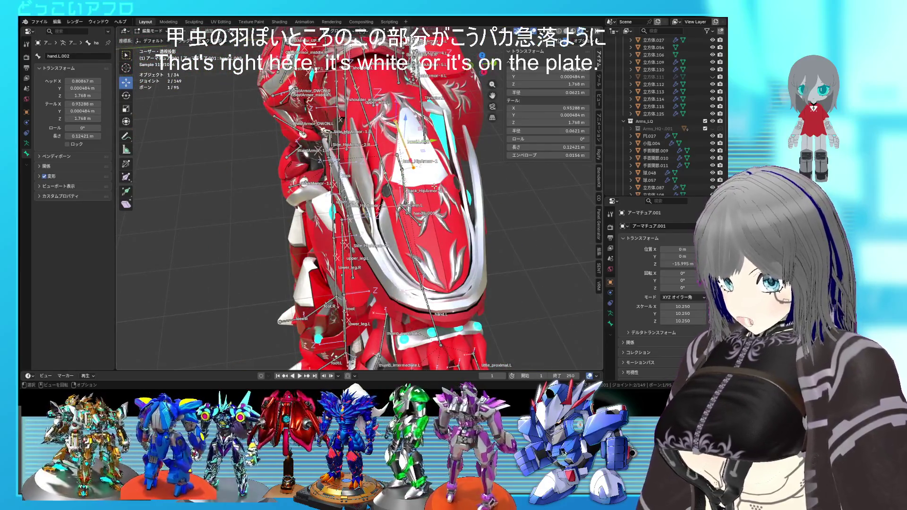
{"action": "mouse_move", "coordinate": [457, 187]}
{"action": "middle_mouse_down"}
{"action": "mouse_move", "coordinate": [476, 191]}
{"action": "mouse_move", "coordinate": [435, 198]}
{"action": "mouse_move", "coordinate": [411, 186]}
{"action": "mouse_move", "coordinate": [430, 189]}
{"action": "middle_mouse_up"}
{"action": "left_click", "coordinate": [431, 194]}
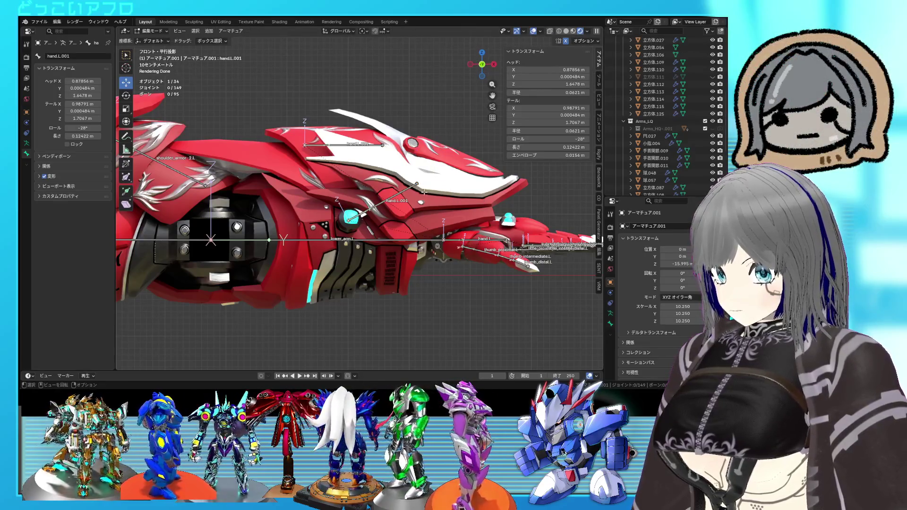
Extrude and duplicate new bones from hand.L.001, then delete the extra hand.L.003 bones.
{"action": "key", "text": "shift+e"}
{"action": "left_click", "coordinate": [465, 171]}
{"action": "left_click", "coordinate": [440, 182]}
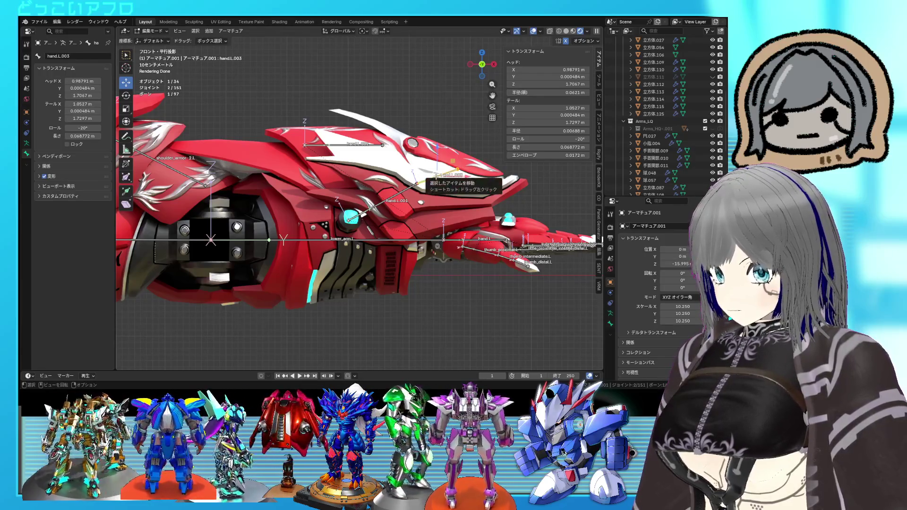
{"action": "key", "text": "shift+d"}
{"action": "left_click", "coordinate": [438, 150]}
{"action": "mouse_move", "coordinate": [438, 150]}
{"action": "middle_mouse_down"}
{"action": "mouse_move", "coordinate": [337, 232]}
{"action": "mouse_move", "coordinate": [350, 239]}
{"action": "middle_mouse_up"}
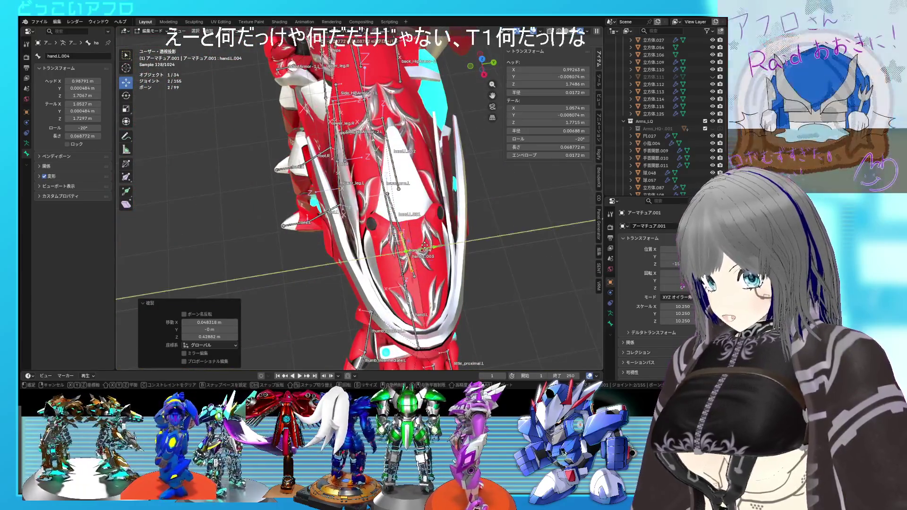
{"action": "key", "text": "g"}
{"action": "key", "text": "y"}
{"action": "left_click", "coordinate": [410, 250]}
{"action": "left_click", "coordinate": [410, 250]}
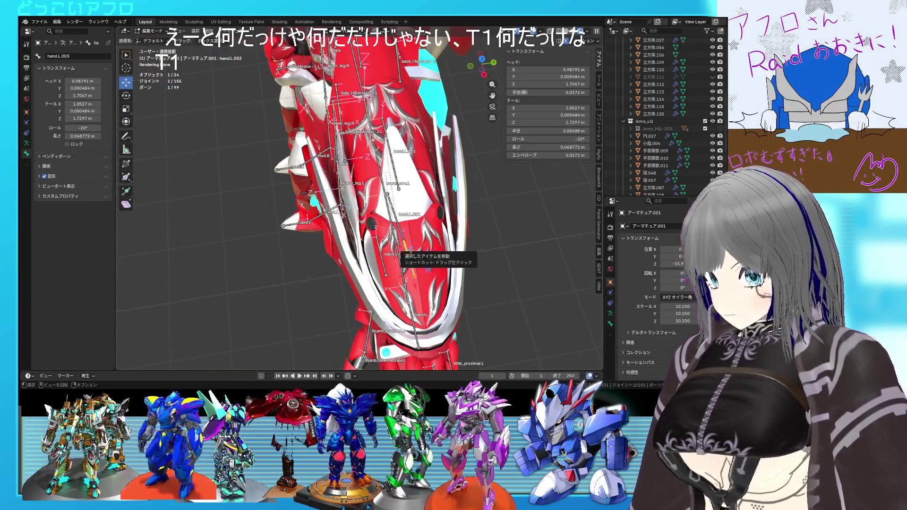
{"action": "key", "text": "Delete"}
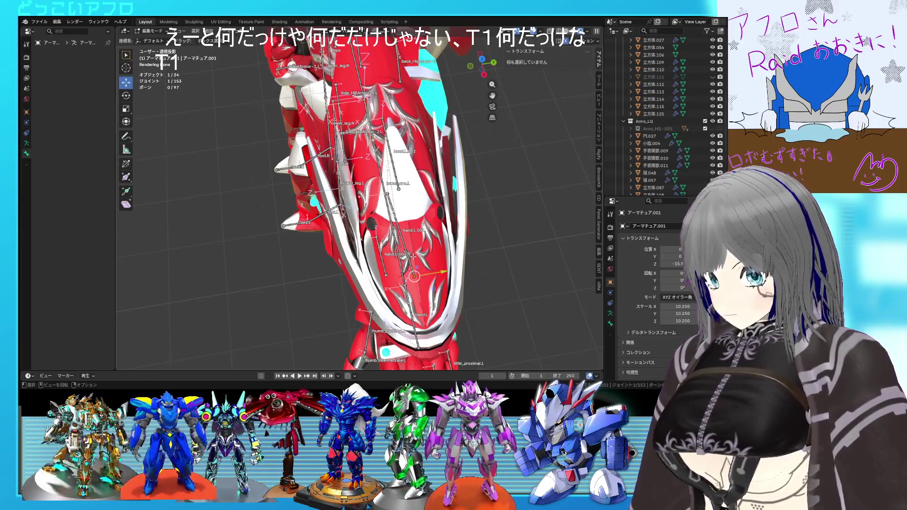
{"action": "mouse_move", "coordinate": [399, 244]}
{"action": "middle_mouse_down"}
{"action": "mouse_move", "coordinate": [391, 223]}
{"action": "mouse_move", "coordinate": [398, 229]}
{"action": "mouse_move", "coordinate": [424, 193]}
{"action": "mouse_move", "coordinate": [373, 182]}
{"action": "mouse_move", "coordinate": [427, 213]}
{"action": "middle_mouse_up"}
Select the stud vertex on armor mesh 球.057 in vertex mode, then return to Object Mode.
{"action": "key", "text": "alt+q"}
{"action": "key", "text": "1"}
{"action": "left_click", "coordinate": [364, 179]}
{"action": "key", "text": "ctrl+Tab"}
{"action": "left_click", "coordinate": [423, 216]}
Snap hand.L.004's head onto the 3D cursor at the armor stud.
{"action": "left_click", "coordinate": [428, 212]}
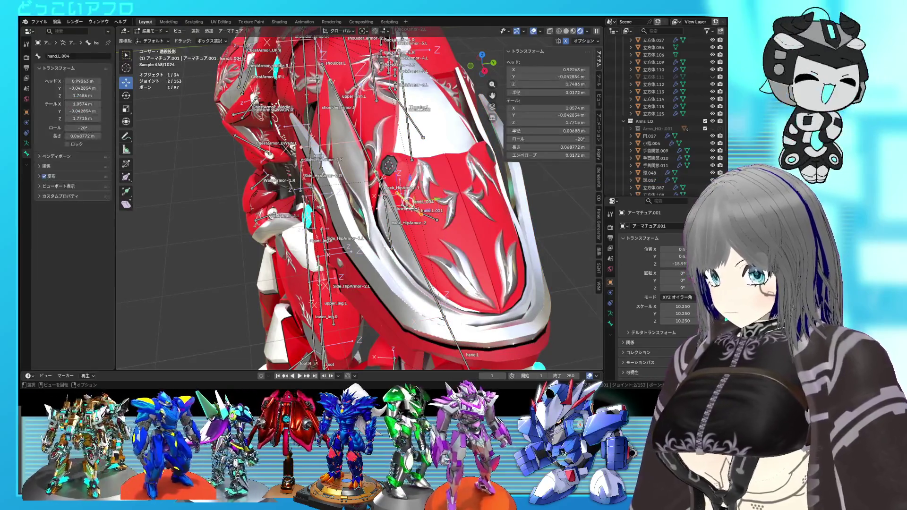
{"action": "key", "text": "Tab"}
{"action": "left_click", "coordinate": [430, 210]}
{"action": "key", "text": "shift+s"}
{"action": "left_click", "coordinate": [430, 180]}
{"action": "mouse_move", "coordinate": [430, 179]}
{"action": "middle_mouse_down"}
{"action": "mouse_move", "coordinate": [401, 152]}
{"action": "mouse_move", "coordinate": [412, 216]}
{"action": "middle_mouse_up"}
{"action": "key", "text": "Tab"}
{"action": "left_click", "coordinate": [412, 216]}
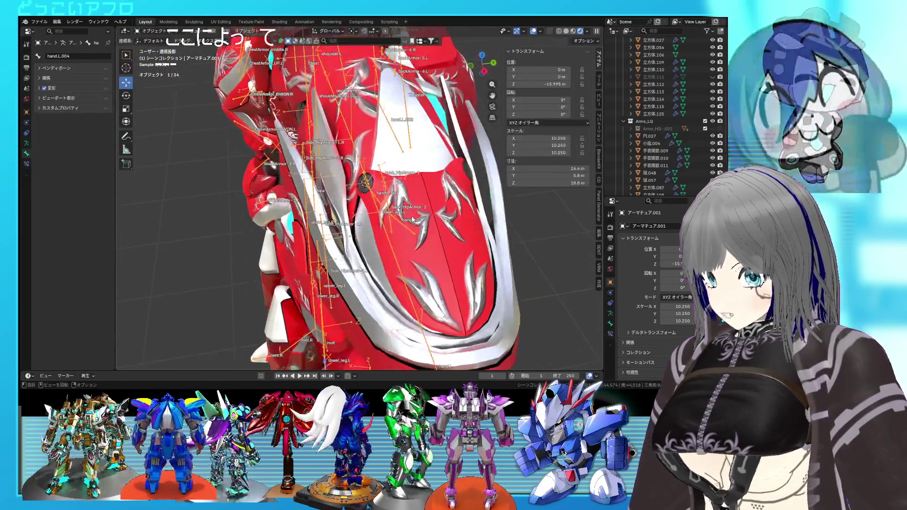
Move the 3D cursor to the selected armor vertex and snap hand.L.004's tail onto it.
{"action": "key", "text": "Tab"}
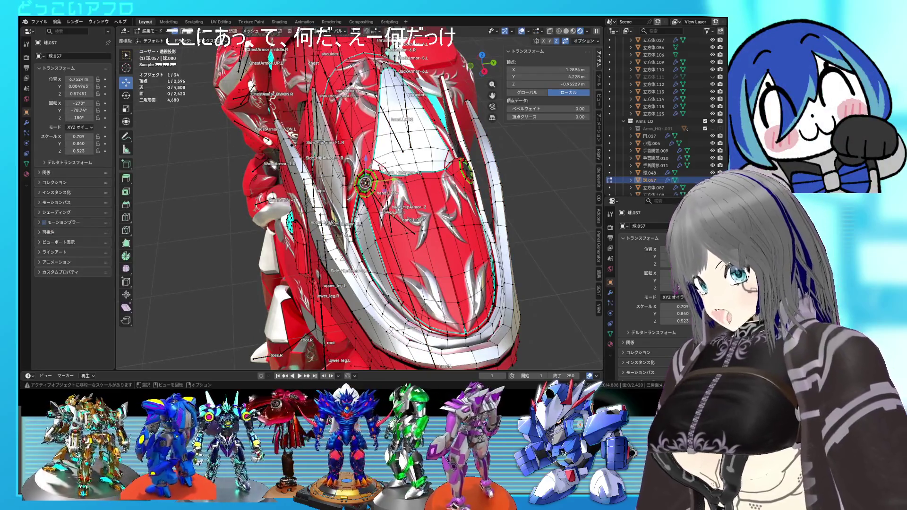
{"action": "mouse_move", "coordinate": [411, 216]}
{"action": "middle_mouse_down"}
{"action": "mouse_move", "coordinate": [413, 246]}
{"action": "mouse_move", "coordinate": [371, 190]}
{"action": "middle_mouse_up"}
{"action": "left_click", "coordinate": [417, 264]}
{"action": "key", "text": "Tab"}
{"action": "left_click", "coordinate": [367, 181]}
{"action": "key", "text": "Tab"}
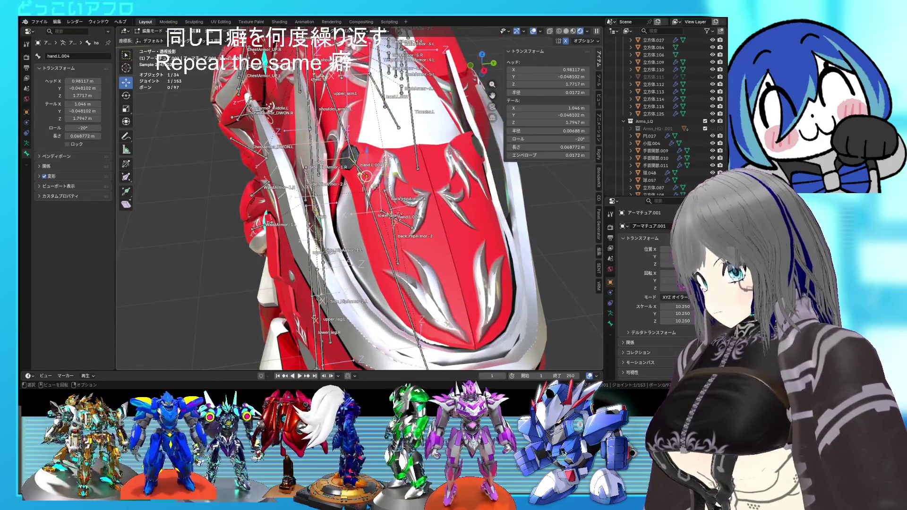
{"action": "key", "text": "shift+s"}
{"action": "left_click", "coordinate": [374, 144]}
{"action": "mouse_move", "coordinate": [374, 144]}
{"action": "middle_mouse_down"}
{"action": "mouse_move", "coordinate": [364, 160]}
{"action": "mouse_move", "coordinate": [382, 189]}
{"action": "mouse_move", "coordinate": [404, 215]}
{"action": "mouse_move", "coordinate": [421, 213]}
{"action": "middle_mouse_up"}
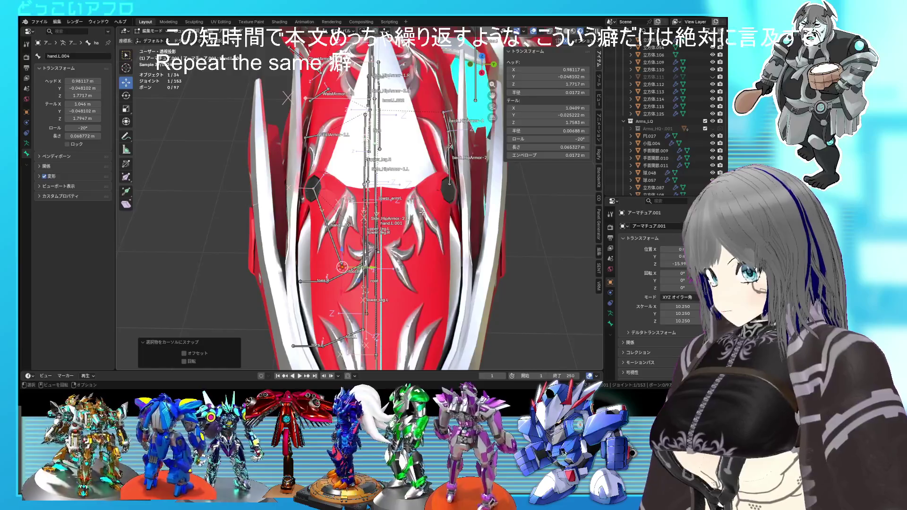
Snap the 3D cursor to the octagonal socket vertex on 球.057 and reselect the armature.
{"action": "key", "text": "Tab"}
{"action": "key", "text": "Tab"}
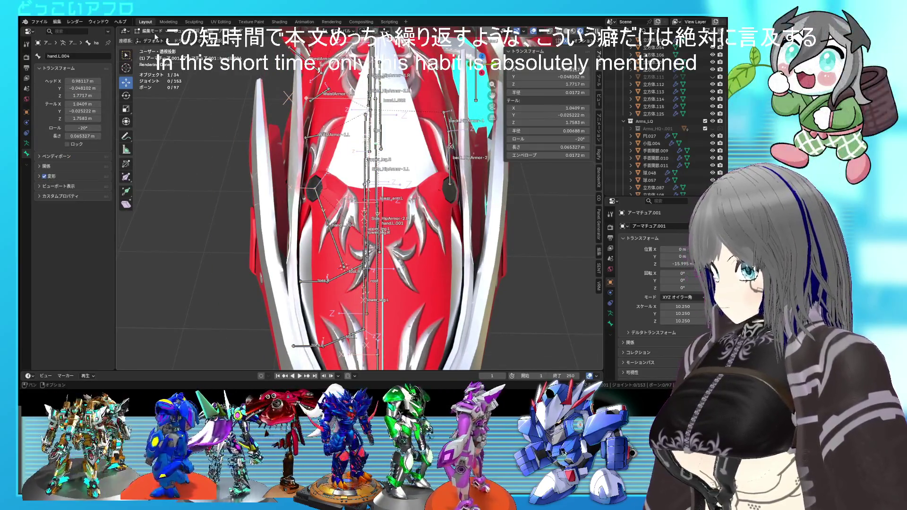
{"action": "left_click", "coordinate": [151, 30]}
{"action": "left_click", "coordinate": [155, 41]}
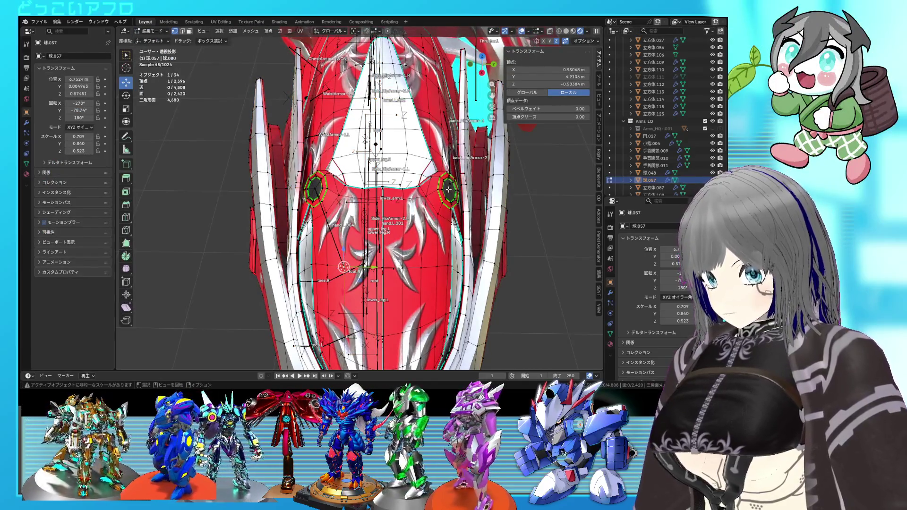
{"action": "key", "text": "shift+s"}
{"action": "left_click", "coordinate": [448, 223]}
{"action": "key", "text": "Tab"}
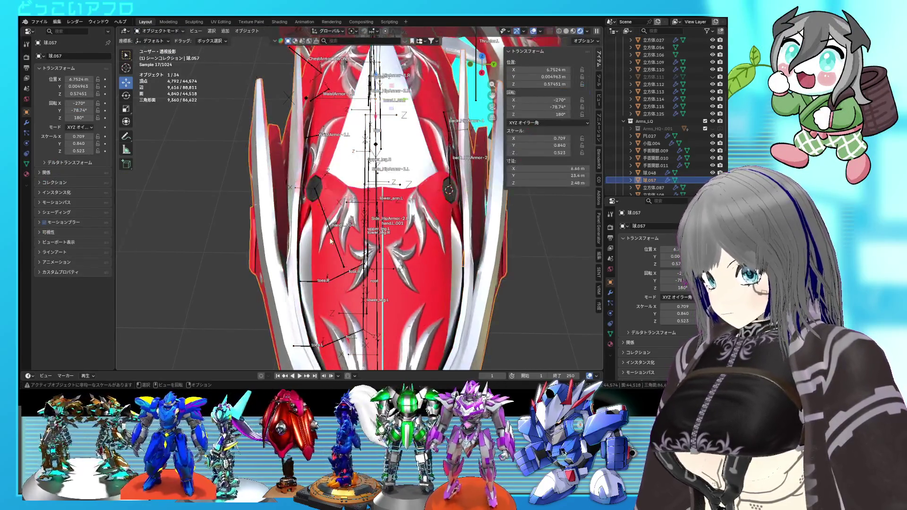
{"action": "left_click", "coordinate": [333, 240]}
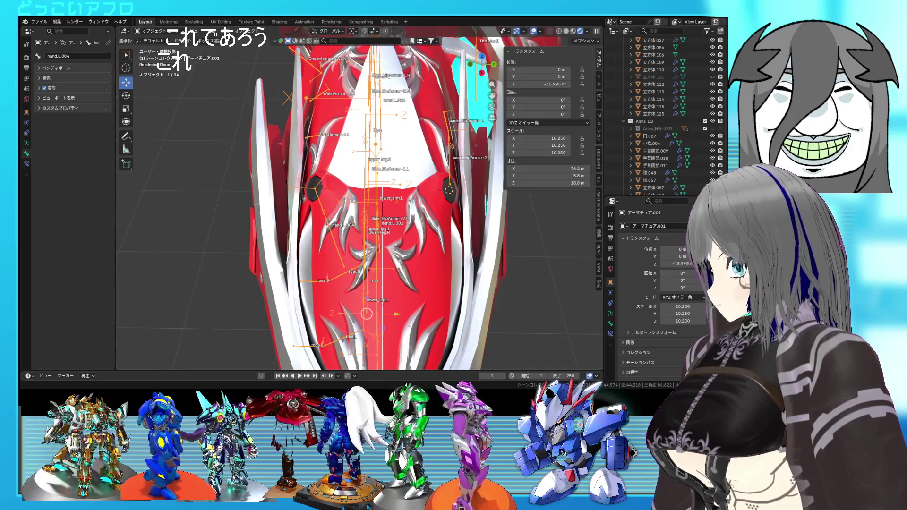
{"action": "mouse_move", "coordinate": [289, 206]}
{"action": "middle_mouse_down"}
{"action": "mouse_move", "coordinate": [340, 196]}
{"action": "mouse_move", "coordinate": [305, 188]}
{"action": "middle_mouse_up"}
In bone Edit Mode, drag hand.L.005's sidebar Roll field until it reads -120°.
{"action": "key", "text": "Tab"}
{"action": "middle_click_drag", "start_coordinate": [387, 176], "coordinate": [469, 221]}
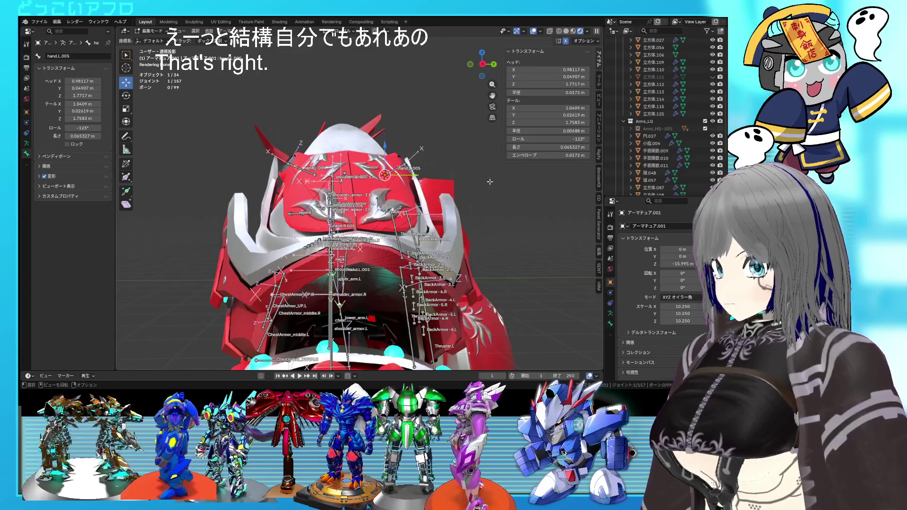
{"action": "mouse_move", "coordinate": [436, 181]}
{"action": "middle_mouse_down"}
{"action": "mouse_move", "coordinate": [444, 189]}
{"action": "mouse_move", "coordinate": [424, 187]}
{"action": "middle_mouse_up"}
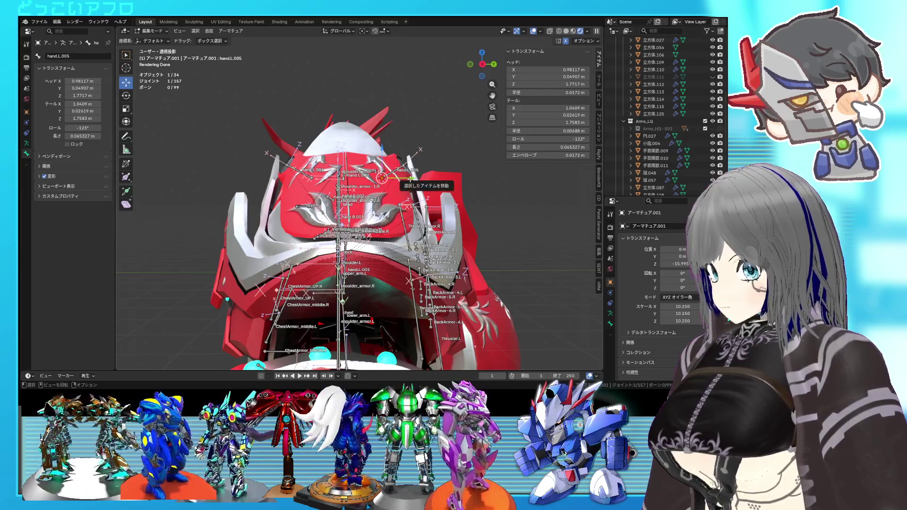
{"action": "middle_click_drag", "start_coordinate": [411, 179], "coordinate": [405, 173]}
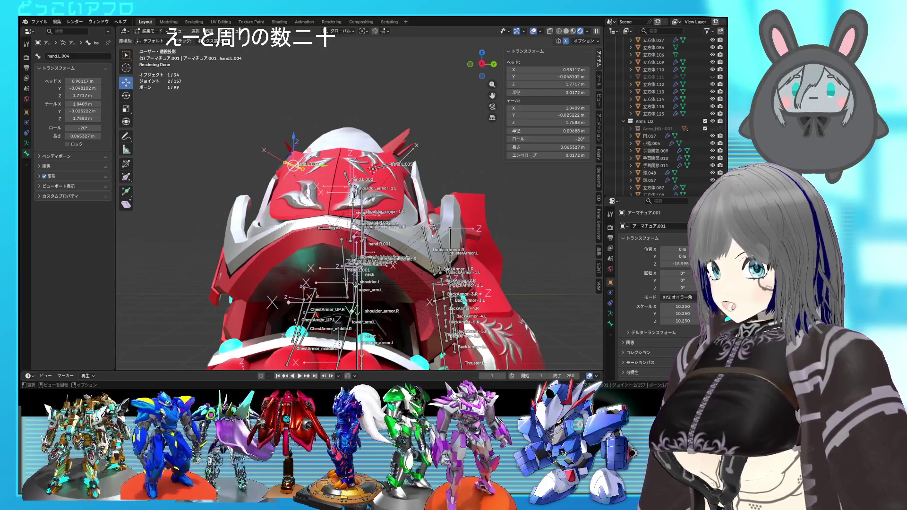
{"action": "left_click", "coordinate": [384, 166]}
{"action": "mouse_move", "coordinate": [385, 166]}
{"action": "middle_mouse_down"}
{"action": "mouse_move", "coordinate": [350, 170]}
{"action": "mouse_move", "coordinate": [417, 173]}
{"action": "middle_mouse_up"}
{"action": "left_click_drag", "start_coordinate": [547, 139], "coordinate": [550, 139]}
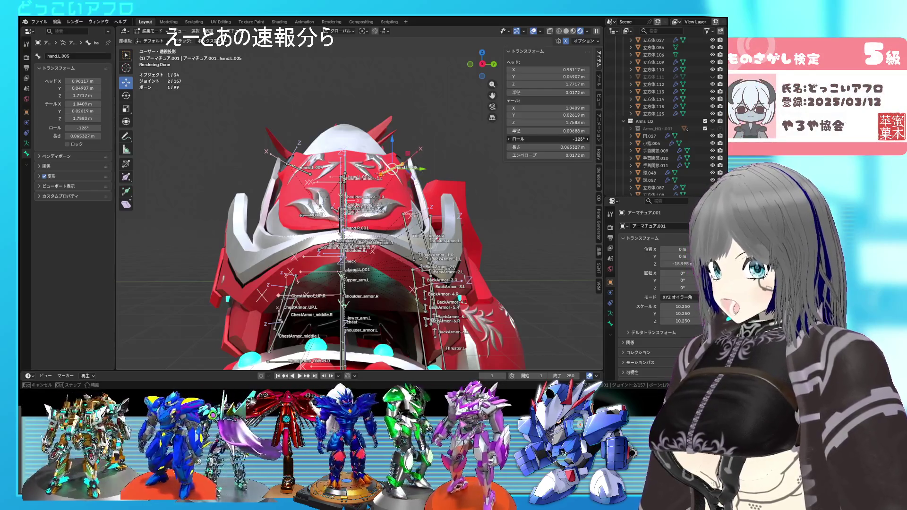
{"action": "left_click_drag", "start_coordinate": [551, 139], "coordinate": [553, 139]}
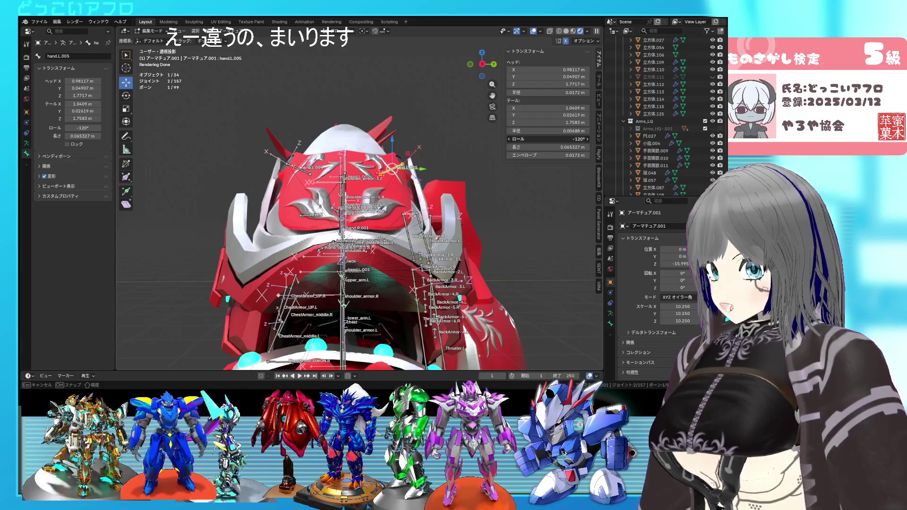
{"action": "mouse_move", "coordinate": [465, 153]}
{"action": "middle_mouse_down"}
{"action": "mouse_move", "coordinate": [474, 154]}
{"action": "mouse_move", "coordinate": [447, 163]}
{"action": "mouse_move", "coordinate": [418, 222]}
{"action": "mouse_move", "coordinate": [429, 161]}
{"action": "mouse_move", "coordinate": [367, 179]}
{"action": "mouse_move", "coordinate": [427, 215]}
{"action": "mouse_move", "coordinate": [389, 206]}
{"action": "mouse_move", "coordinate": [450, 206]}
{"action": "middle_mouse_up"}
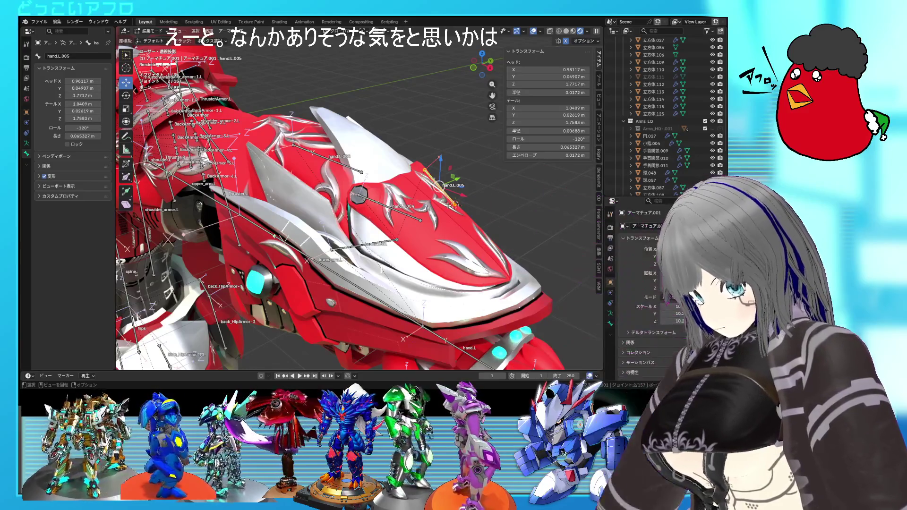
Enter bone Edit Mode and set hand.L.005's roll to 0°.
{"action": "middle_click_drag", "start_coordinate": [473, 170], "coordinate": [388, 195]}
{"action": "key", "text": "ctrl+Tab"}
{"action": "key", "text": "Tab"}
{"action": "left_click", "coordinate": [377, 208]}
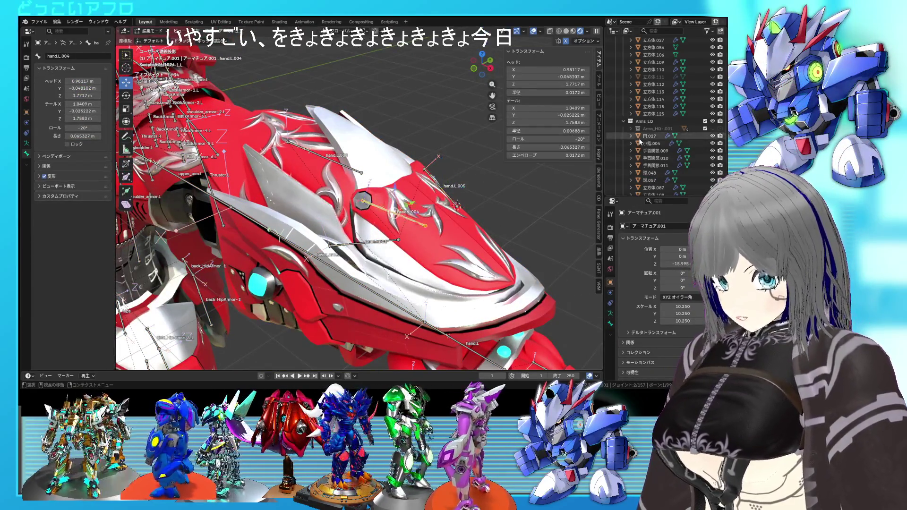
{"action": "left_click", "coordinate": [573, 138]}
{"action": "middle_click_drag", "start_coordinate": [457, 181], "coordinate": [396, 208]}
{"action": "left_click", "coordinate": [396, 208]}
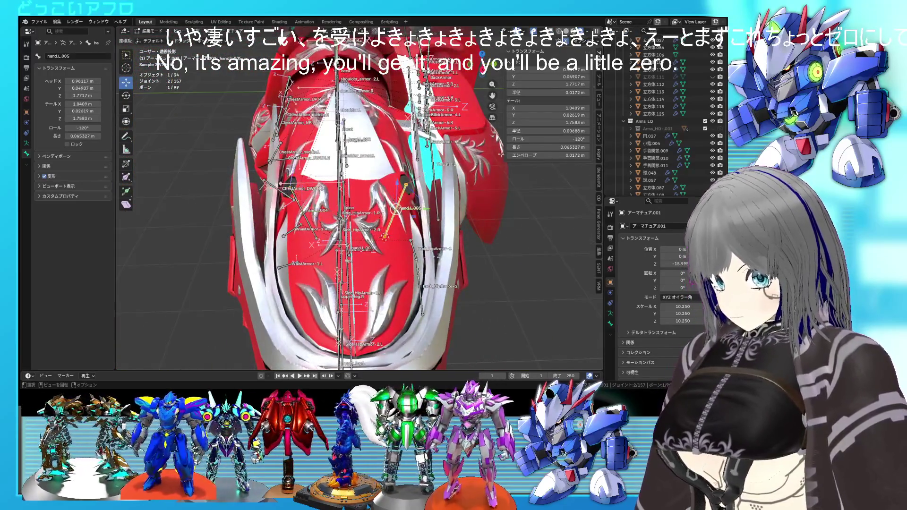
{"action": "left_click", "coordinate": [547, 139]}
{"action": "key", "text": "Return"}
{"action": "middle_click_drag", "start_coordinate": [490, 175], "coordinate": [390, 189]}
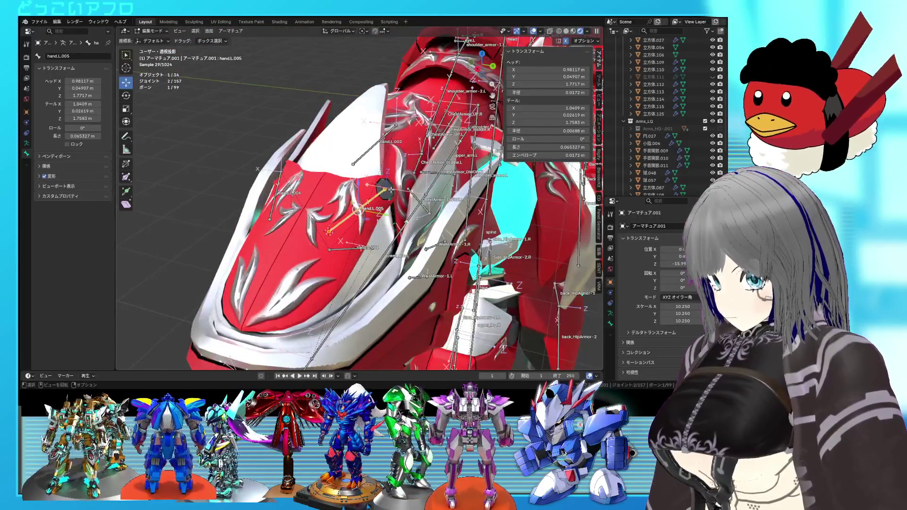
Snap hand.L.005 onto the 3D cursor at the octagonal socket, shortening it to 0.00861 m.
{"action": "key", "text": "alt+q"}
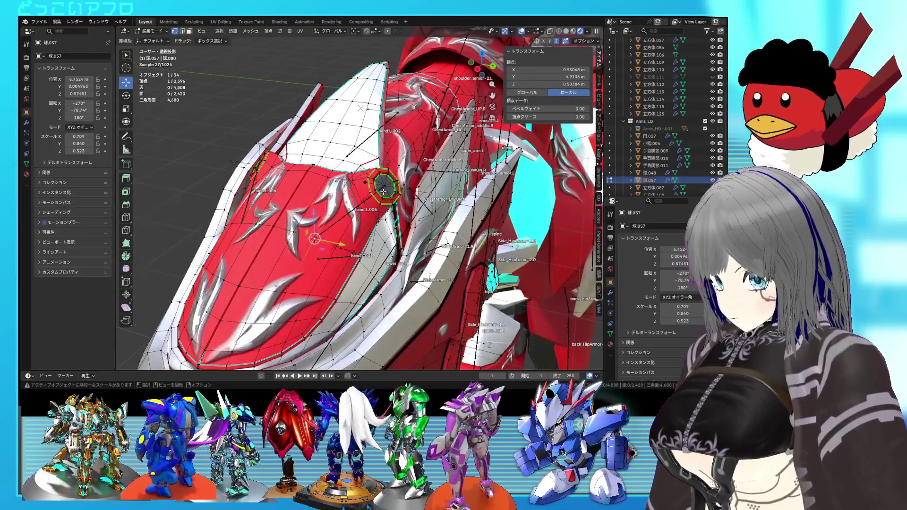
{"action": "scroll", "coordinate": [386, 204], "scroll_direction": "up", "scroll_amount": 4}
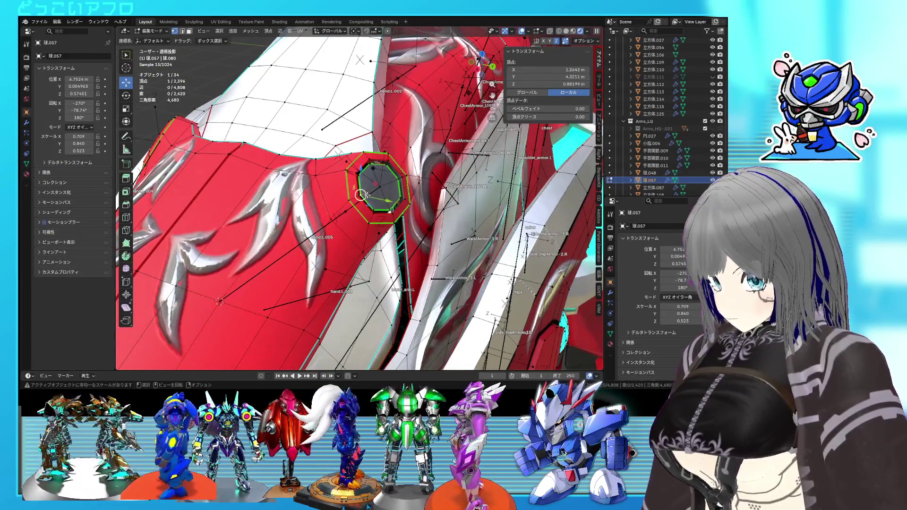
{"action": "key", "text": "Tab"}
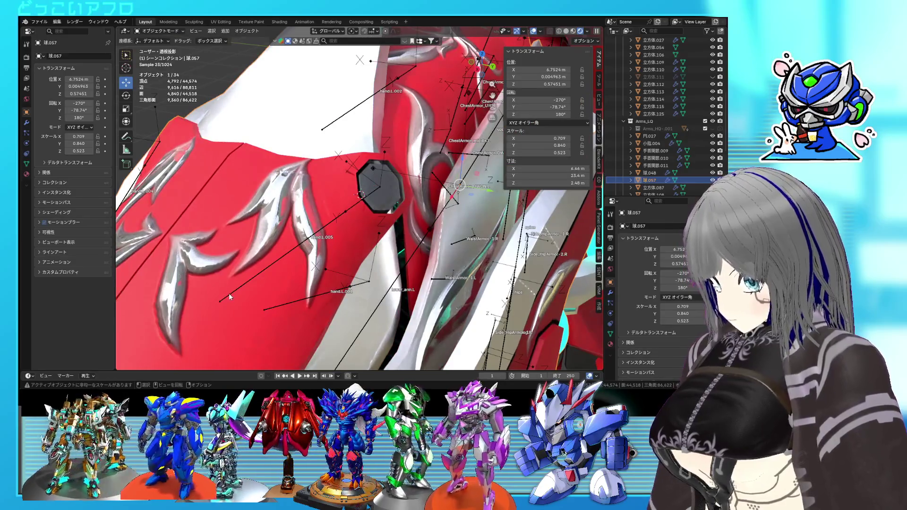
{"action": "left_click", "coordinate": [220, 299]}
{"action": "key", "text": "Tab"}
{"action": "key", "text": "shift+s"}
{"action": "left_click", "coordinate": [219, 261]}
{"action": "middle_click_drag", "start_coordinate": [219, 261], "coordinate": [316, 245]}
{"action": "key", "text": "Tab"}
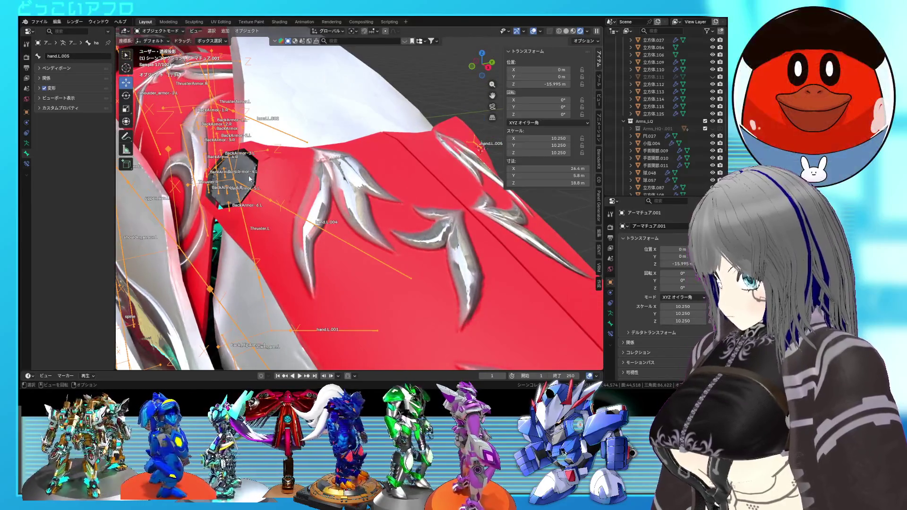
Snap the tail of bone hand.L.004 to the 3D cursor.
{"action": "left_click", "coordinate": [249, 175]}
{"action": "key", "text": "Tab"}
{"action": "key", "text": "Tab"}
{"action": "left_click", "coordinate": [411, 282]}
{"action": "key", "text": "Tab"}
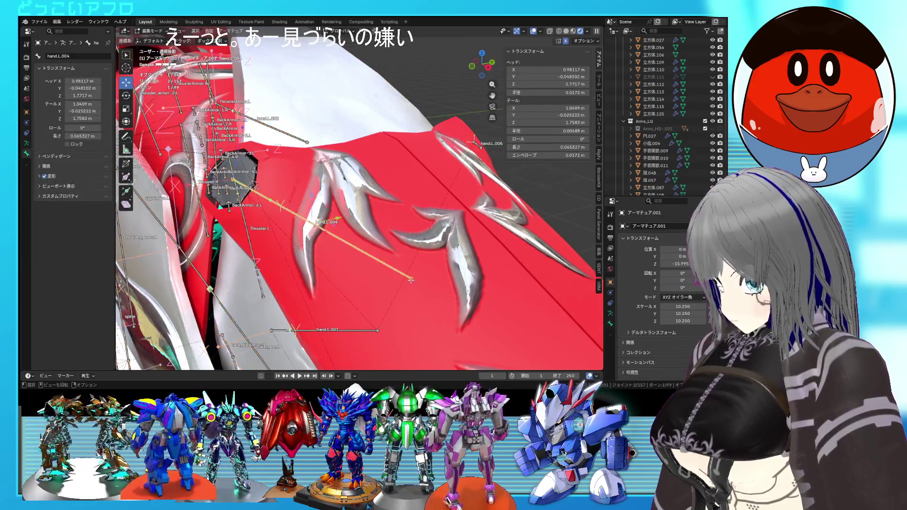
{"action": "key", "text": "shift+s"}
{"action": "left_click", "coordinate": [398, 253]}
{"action": "key", "text": "ctrl+z"}
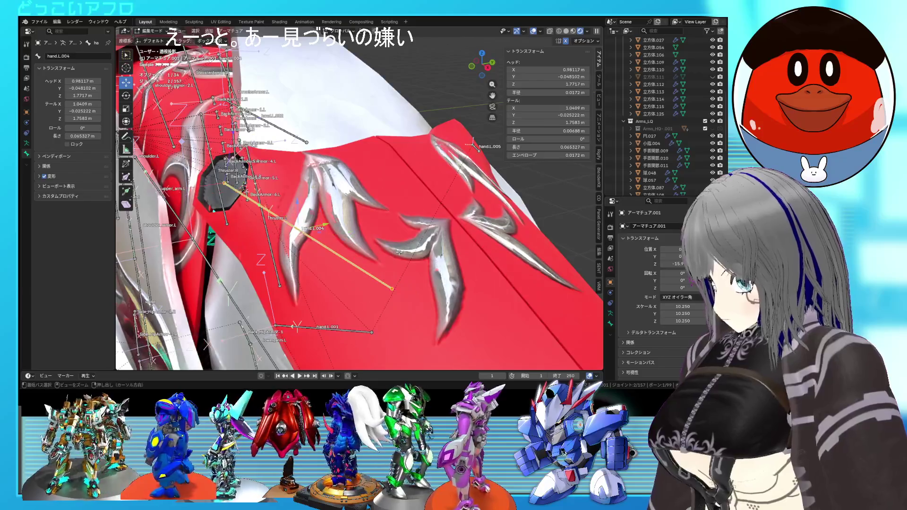
{"action": "left_click", "coordinate": [392, 288]}
{"action": "key", "text": "shift+s"}
{"action": "left_click", "coordinate": [384, 251]}
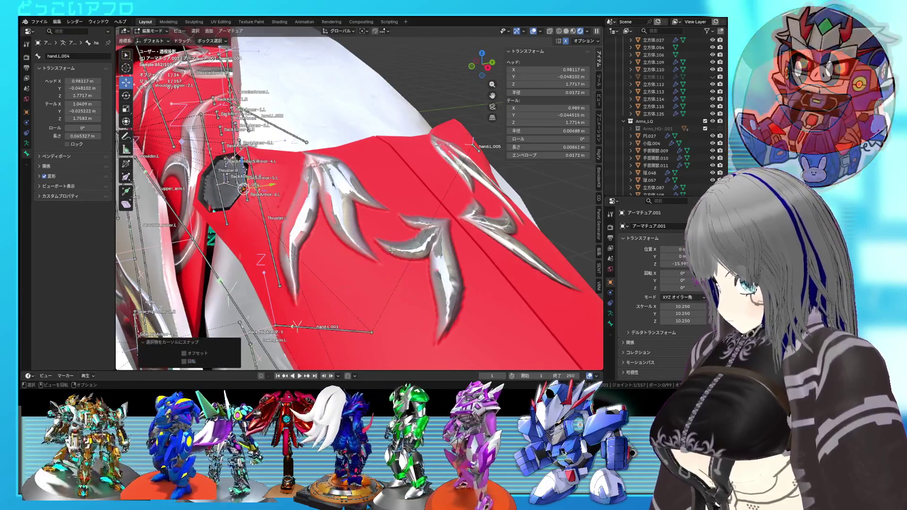
{"action": "middle_click_drag", "start_coordinate": [384, 250], "coordinate": [341, 224]}
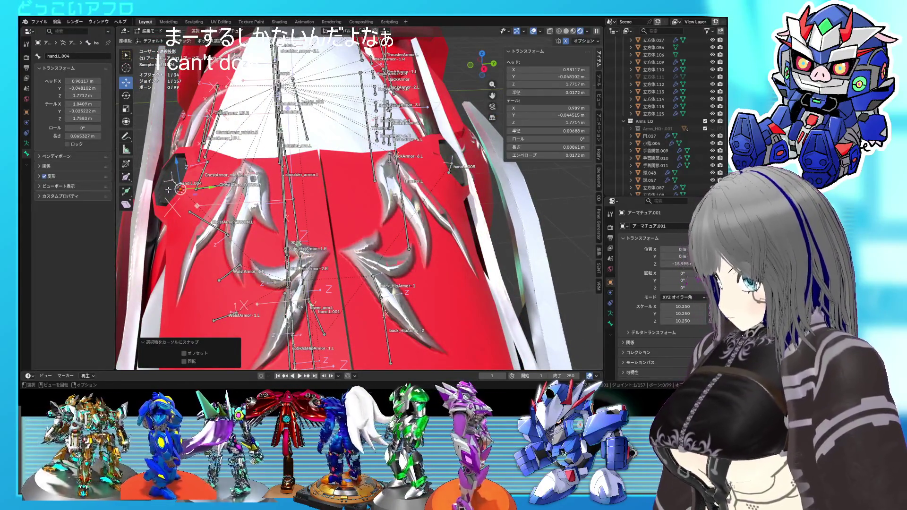
{"action": "key", "text": "ctrl+z"}
{"action": "middle_click_drag", "start_coordinate": [331, 212], "coordinate": [326, 182]}
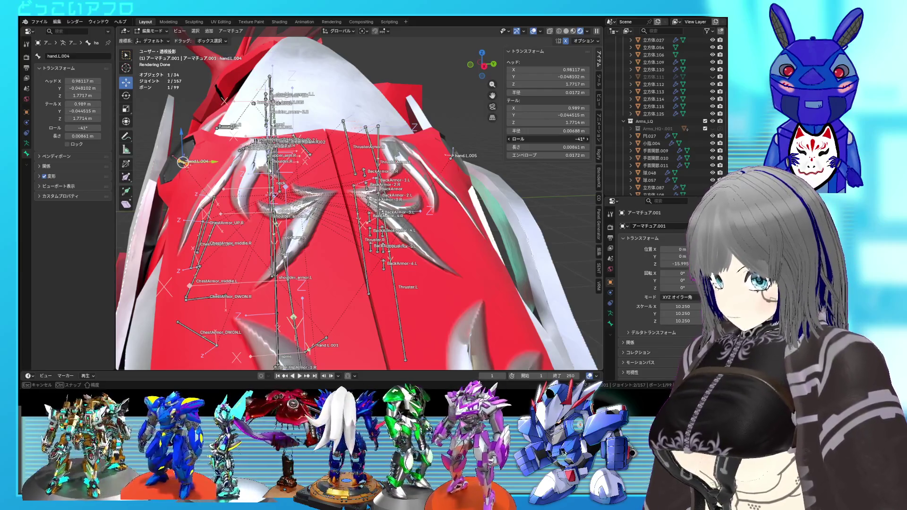
Set the roll of bone hand.L.005 to -140°.
{"action": "left_click", "coordinate": [452, 158]}
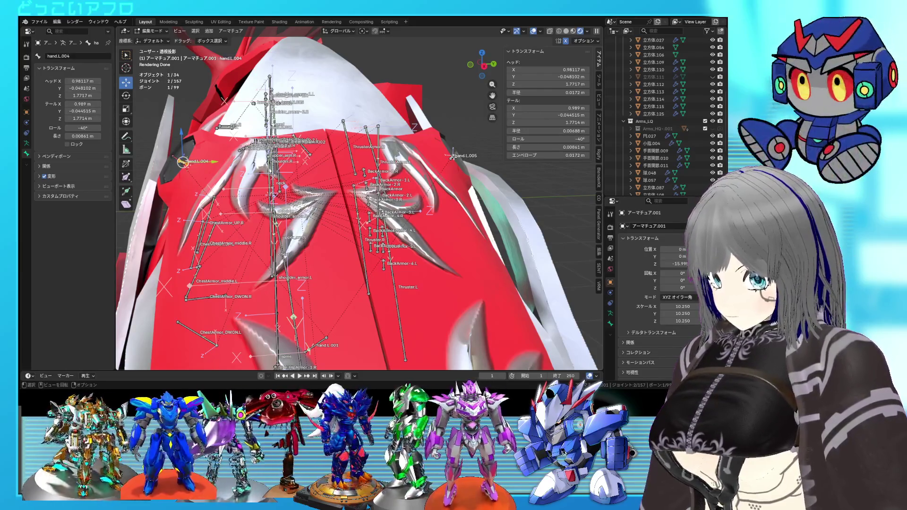
{"action": "left_click_drag", "start_coordinate": [470, 182], "coordinate": [445, 151]}
{"action": "mouse_move", "coordinate": [548, 139]}
{"action": "left_mouse_down"}
{"action": "mouse_move", "coordinate": [562, 139]}
{"action": "mouse_move", "coordinate": [523, 139]}
{"action": "left_mouse_up"}
{"action": "mouse_move", "coordinate": [538, 156]}
{"action": "middle_mouse_down"}
{"action": "mouse_move", "coordinate": [492, 188]}
{"action": "mouse_move", "coordinate": [495, 222]}
{"action": "middle_mouse_up"}
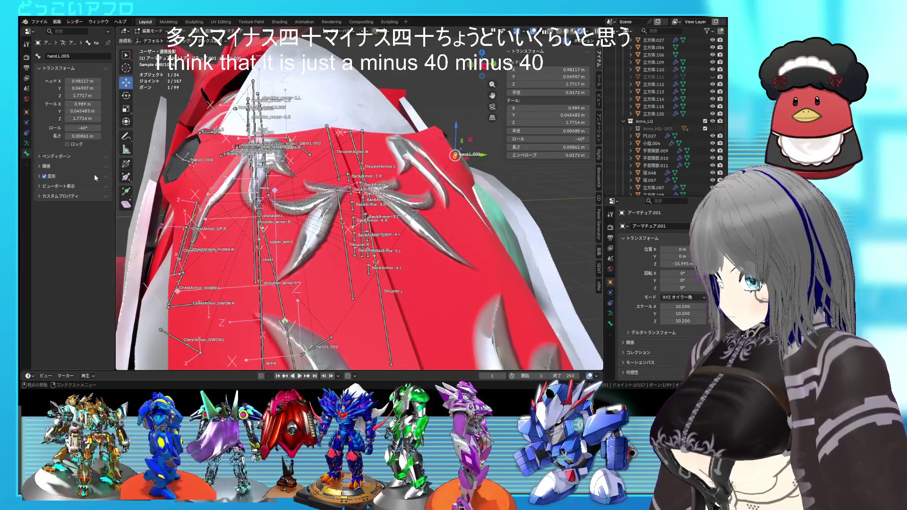
{"action": "left_click", "coordinate": [189, 161]}
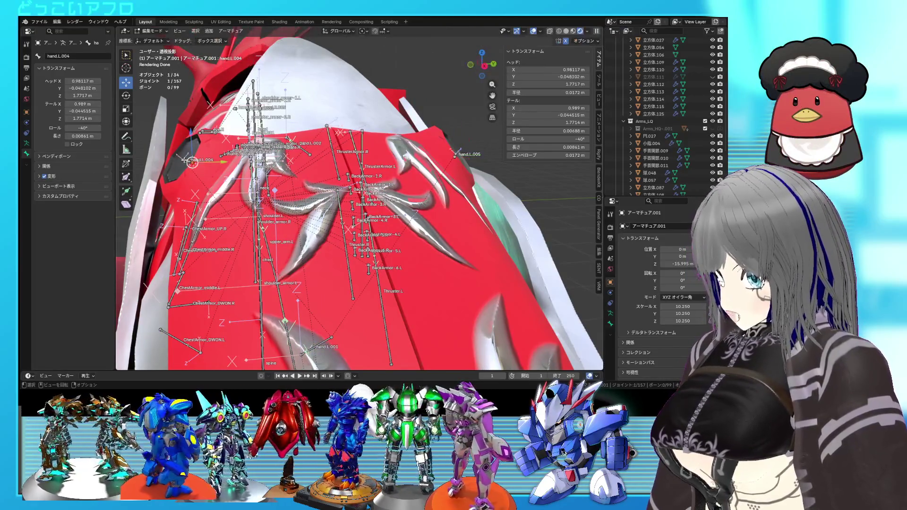
{"action": "left_click", "coordinate": [456, 154]}
{"action": "left_click_drag", "start_coordinate": [548, 139], "coordinate": [560, 139]}
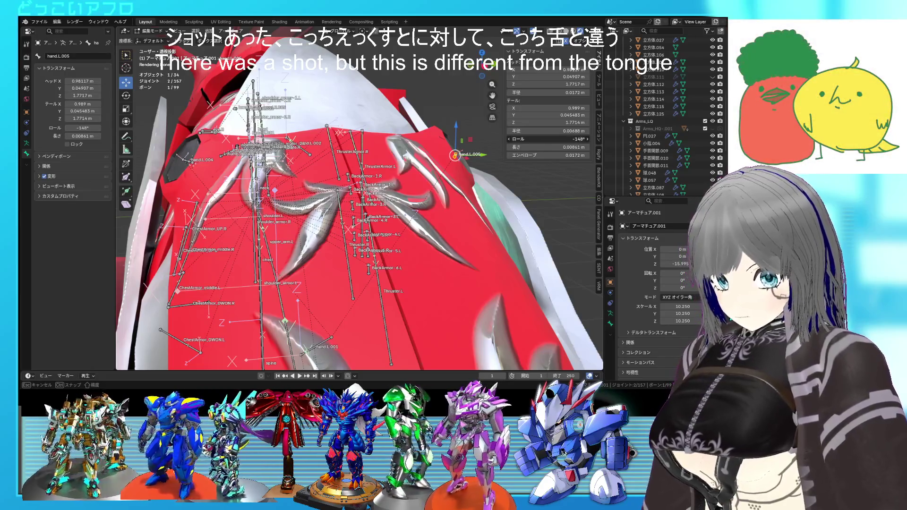
{"action": "left_click_drag", "start_coordinate": [560, 139], "coordinate": [565, 139]}
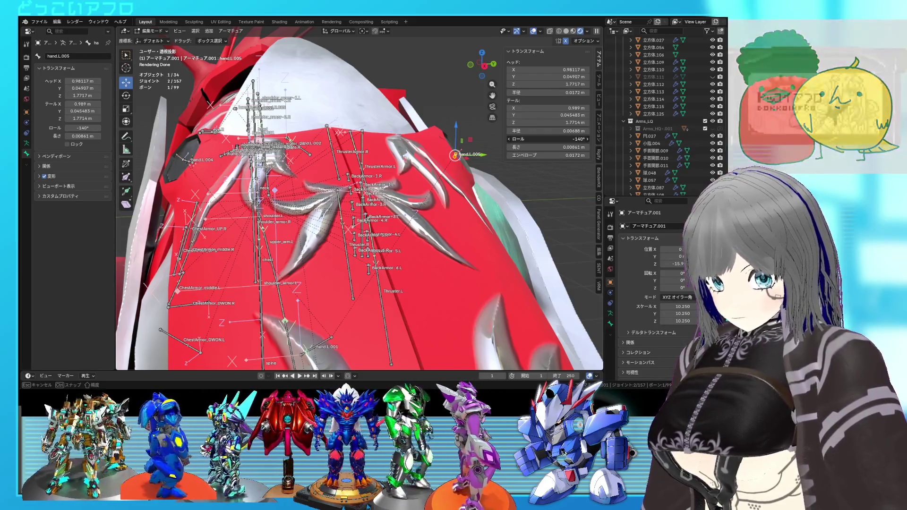
{"action": "left_click", "coordinate": [468, 165]}
{"action": "middle_click_drag", "start_coordinate": [468, 165], "coordinate": [435, 174]}
{"action": "scroll", "coordinate": [415, 177], "scroll_direction": "up", "scroll_amount": 5}
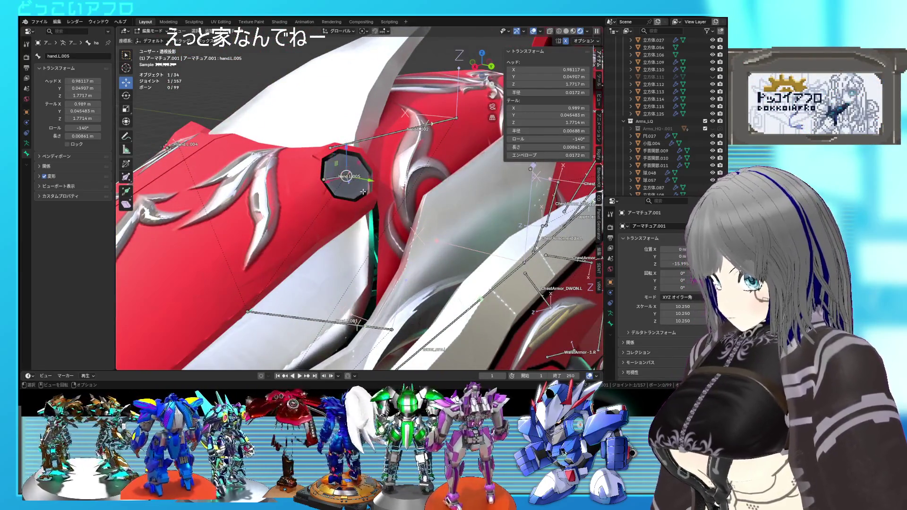
{"action": "scroll", "coordinate": [395, 191], "scroll_direction": "down", "scroll_amount": 5}
{"action": "middle_click_drag", "start_coordinate": [395, 191], "coordinate": [227, 209]}
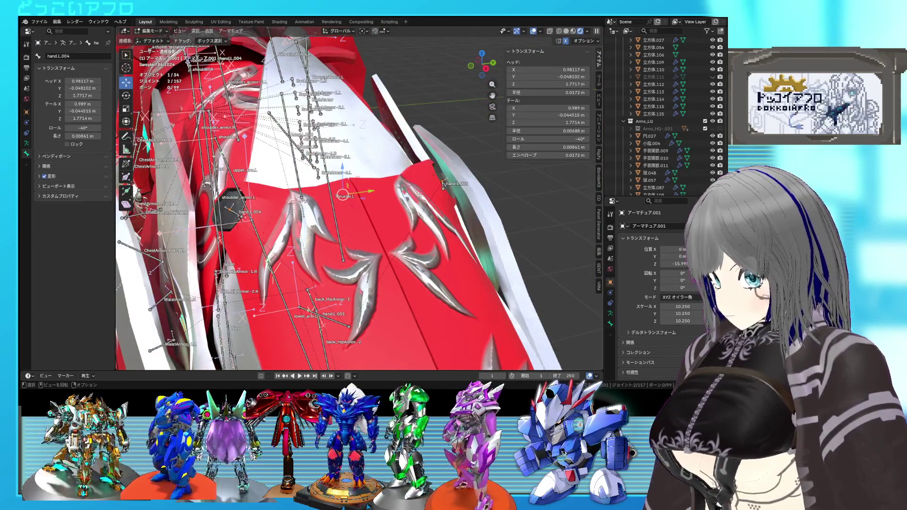
Scale hand.L.005 up by 6.515, lengthening it to 0.056088 m.
{"action": "left_click", "coordinate": [443, 188]}
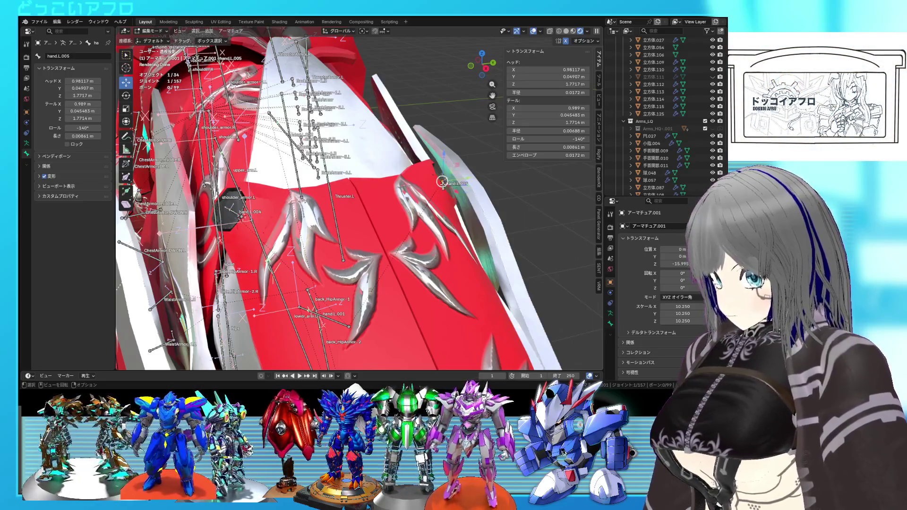
{"action": "middle_click_drag", "start_coordinate": [427, 182], "coordinate": [241, 220]}
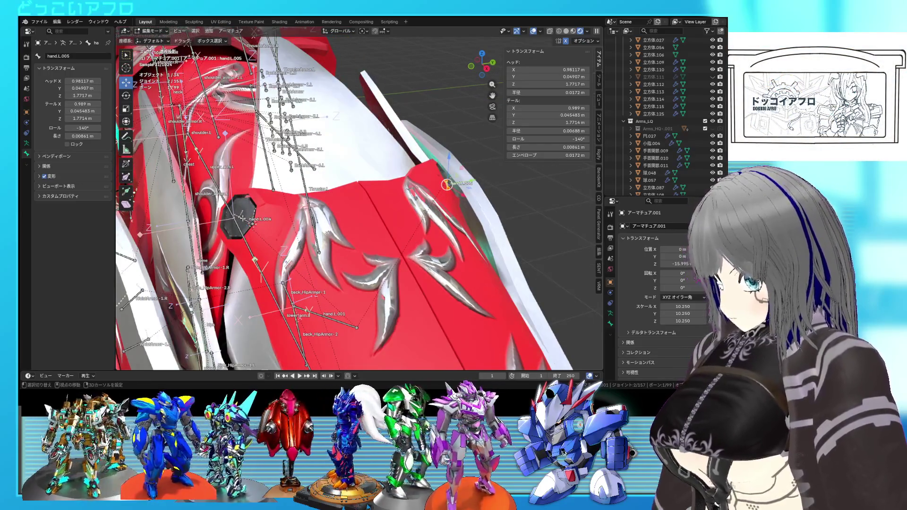
{"action": "scroll", "coordinate": [271, 219], "scroll_direction": "up", "scroll_amount": 3}
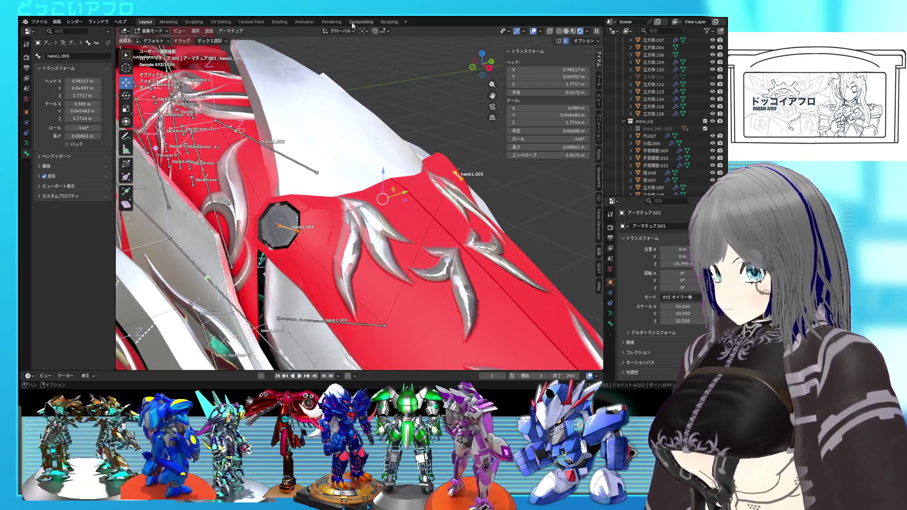
{"action": "key", "text": "s"}
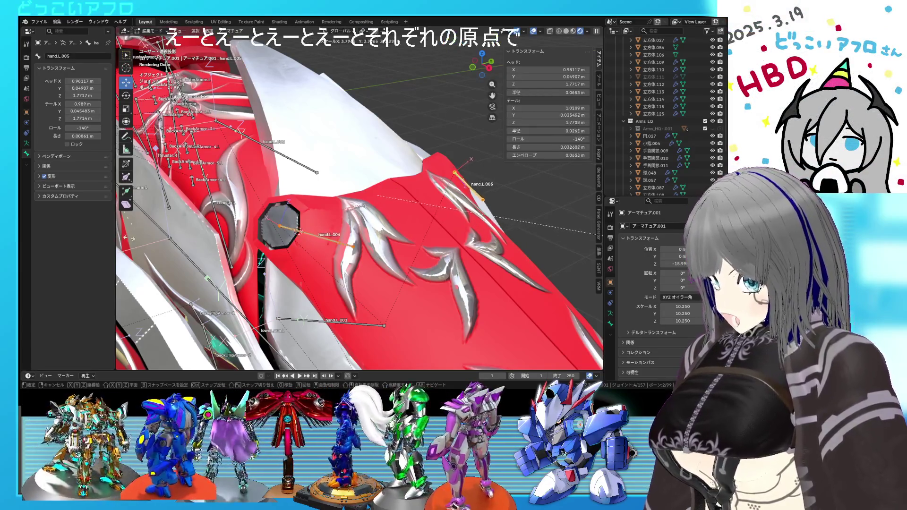
{"action": "left_click", "coordinate": [298, 270]}
{"action": "mouse_move", "coordinate": [349, 255]}
{"action": "middle_mouse_down"}
{"action": "mouse_move", "coordinate": [327, 243]}
{"action": "mouse_move", "coordinate": [373, 298]}
{"action": "middle_mouse_up"}
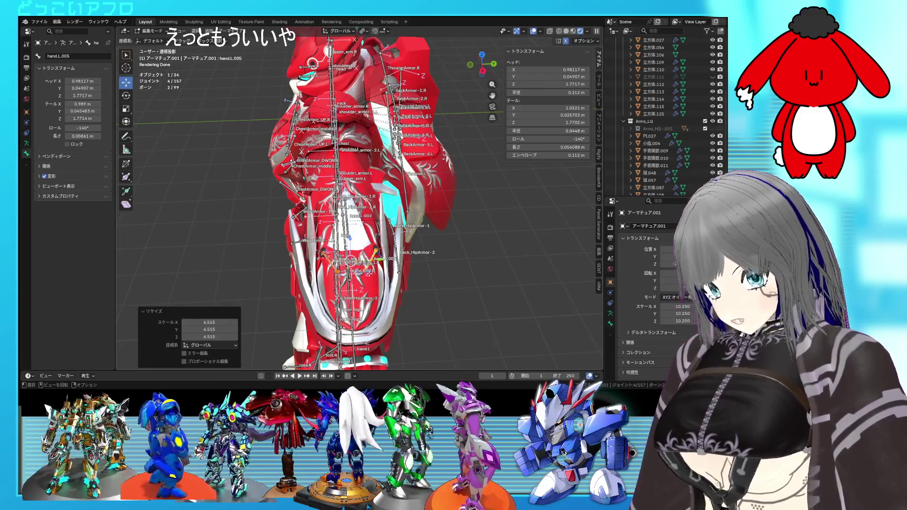
Save the robot file 78.blend.
{"action": "middle_click_drag", "start_coordinate": [334, 305], "coordinate": [369, 240]}
{"action": "key", "text": "ctrl+s"}
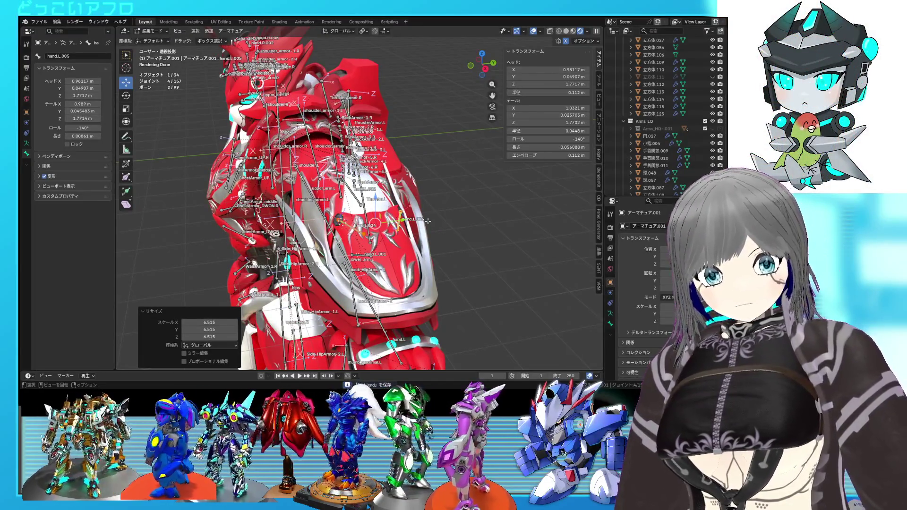
{"action": "middle_click_drag", "start_coordinate": [292, 179], "coordinate": [215, 134]}
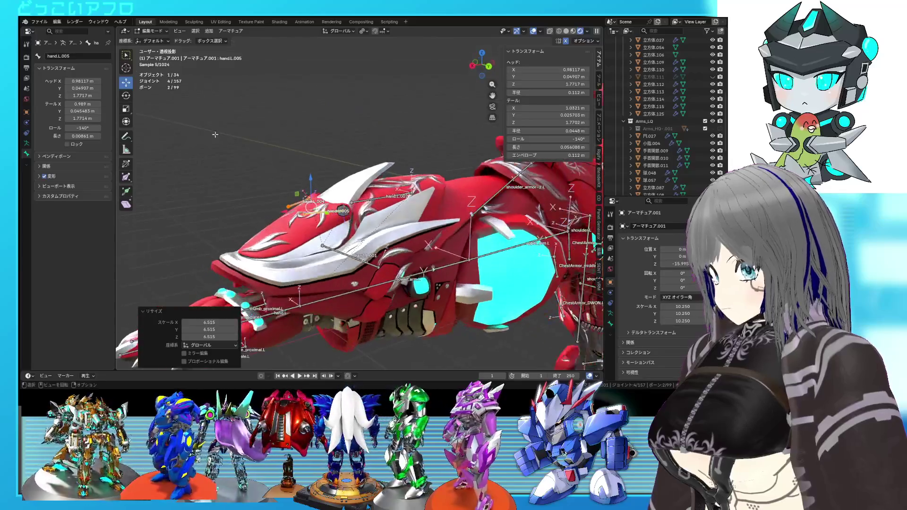
Re-enter armature Edit Mode, select hand.L.001's tip and switch to front view.
{"action": "key", "text": "Tab"}
{"action": "mouse_move", "coordinate": [325, 208]}
{"action": "middle_mouse_down"}
{"action": "mouse_move", "coordinate": [361, 226]}
{"action": "mouse_move", "coordinate": [458, 208]}
{"action": "middle_mouse_up"}
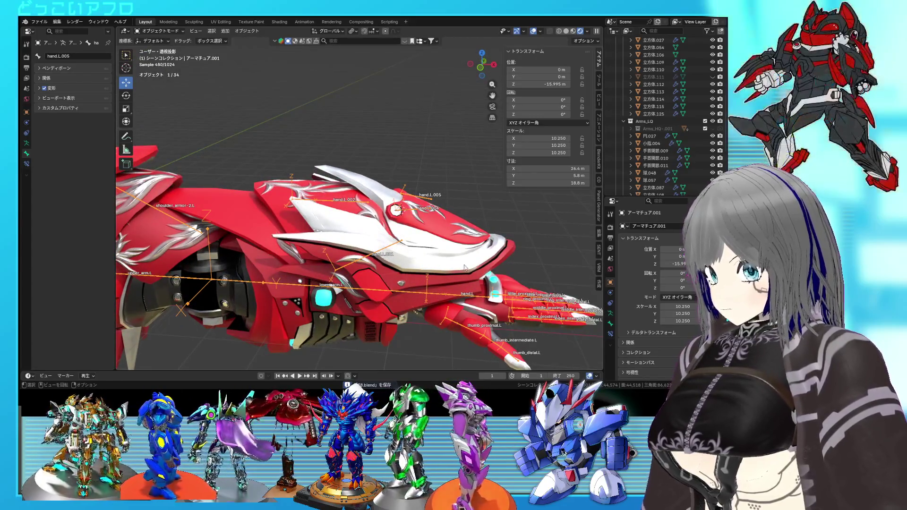
{"action": "middle_click_drag", "start_coordinate": [418, 219], "coordinate": [411, 220]}
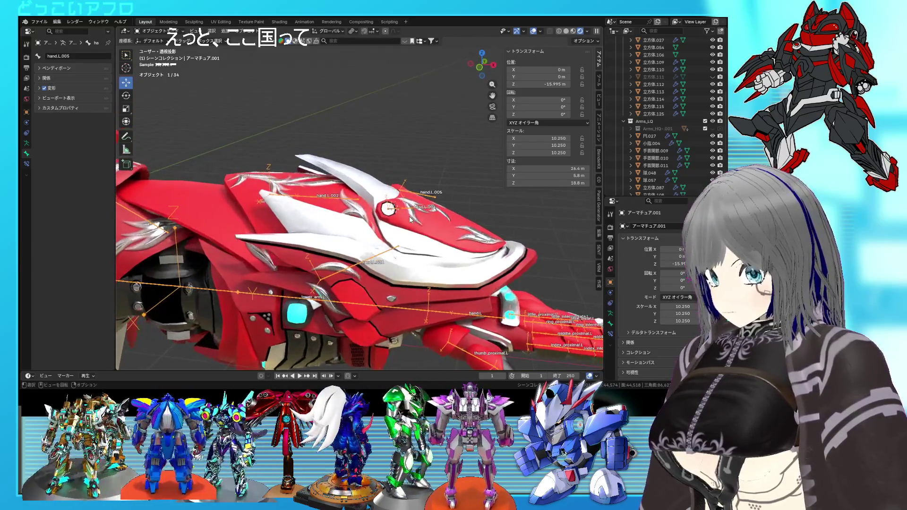
{"action": "key", "text": "Tab"}
{"action": "left_click", "coordinate": [403, 247]}
{"action": "key", "text": "KP_1"}
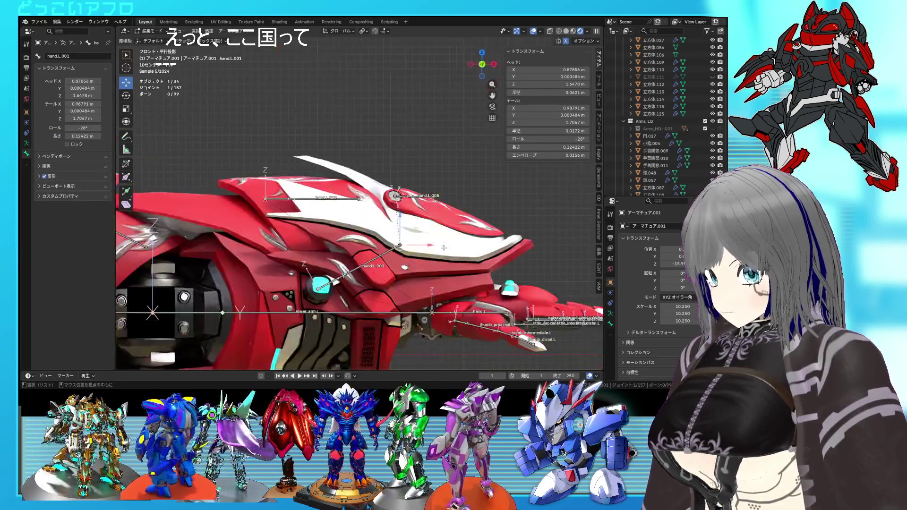
Mirror-extrude a new bone upward from hand.L.001's tip and reposition its end.
{"action": "key", "text": "shift+z"}
{"action": "key", "text": "shift+e"}
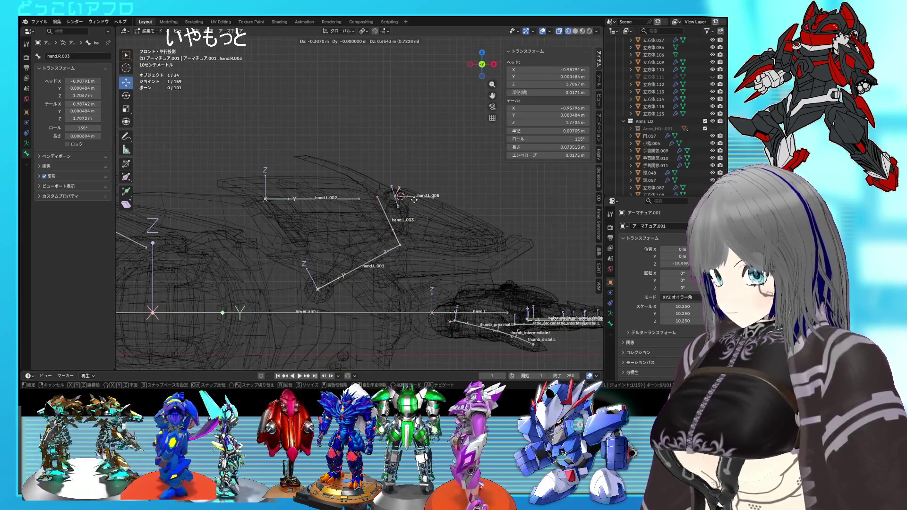
{"action": "left_click", "coordinate": [418, 226]}
{"action": "mouse_move", "coordinate": [418, 226]}
{"action": "middle_mouse_down"}
{"action": "mouse_move", "coordinate": [423, 241]}
{"action": "mouse_move", "coordinate": [410, 228]}
{"action": "middle_mouse_up"}
{"action": "key", "text": "KP_1"}
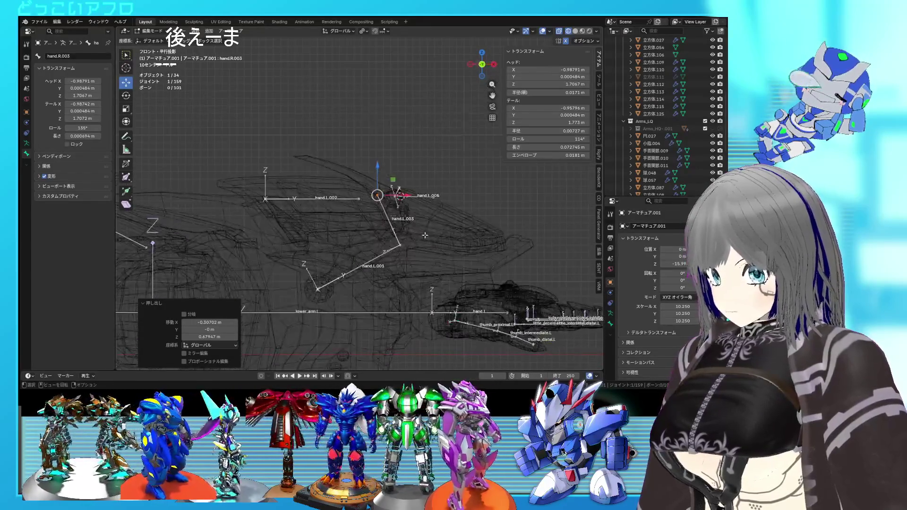
{"action": "key", "text": "g"}
{"action": "left_click", "coordinate": [440, 241]}
{"action": "mouse_move", "coordinate": [439, 241]}
{"action": "middle_mouse_down"}
{"action": "mouse_move", "coordinate": [436, 254]}
{"action": "mouse_move", "coordinate": [378, 271]}
{"action": "mouse_move", "coordinate": [444, 268]}
{"action": "mouse_move", "coordinate": [416, 265]}
{"action": "middle_mouse_up"}
{"action": "key", "text": "shift+z"}
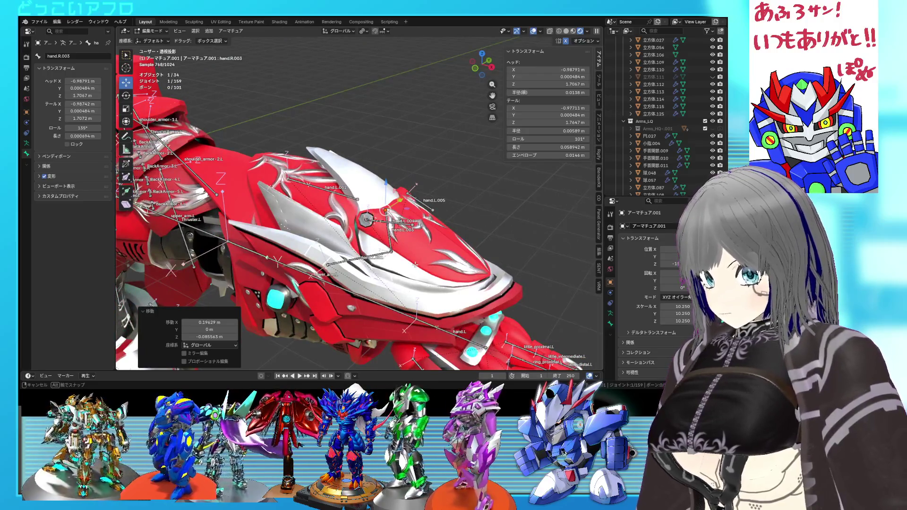
Inspect the mirrored right-arm bones and select hand.R.003.
{"action": "mouse_move", "coordinate": [415, 265]}
{"action": "middle_mouse_down"}
{"action": "mouse_move", "coordinate": [298, 263]}
{"action": "mouse_move", "coordinate": [361, 253]}
{"action": "mouse_move", "coordinate": [327, 214]}
{"action": "mouse_move", "coordinate": [358, 227]}
{"action": "mouse_move", "coordinate": [465, 227]}
{"action": "mouse_move", "coordinate": [473, 245]}
{"action": "mouse_move", "coordinate": [401, 231]}
{"action": "middle_mouse_up"}
{"action": "scroll", "coordinate": [472, 245], "scroll_direction": "down", "scroll_amount": 5}
{"action": "scroll", "coordinate": [402, 232], "scroll_direction": "up", "scroll_amount": 4}
{"action": "mouse_move", "coordinate": [346, 179]}
{"action": "middle_mouse_down"}
{"action": "mouse_move", "coordinate": [522, 197]}
{"action": "mouse_move", "coordinate": [489, 241]}
{"action": "mouse_move", "coordinate": [296, 223]}
{"action": "mouse_move", "coordinate": [443, 224]}
{"action": "middle_mouse_up"}
{"action": "scroll", "coordinate": [443, 225], "scroll_direction": "up", "scroll_amount": 5}
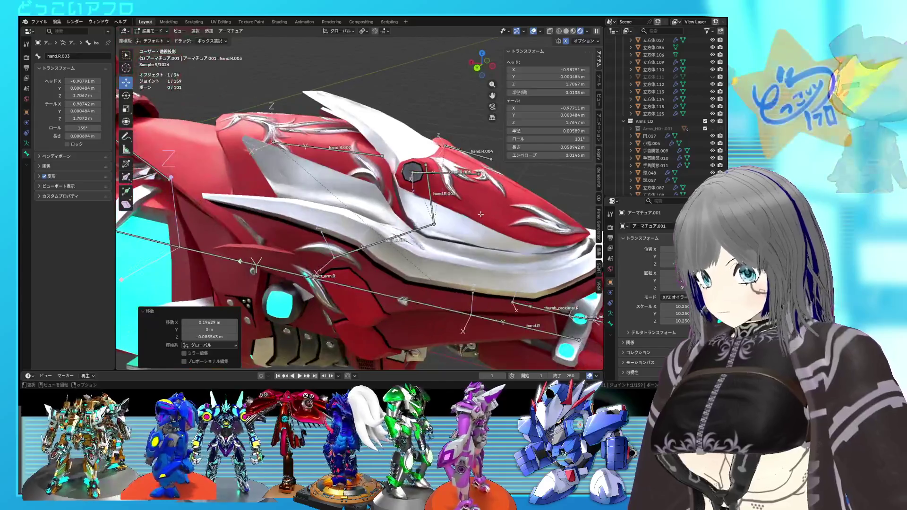
{"action": "scroll", "coordinate": [386, 110], "scroll_direction": "down", "scroll_amount": 3}
{"action": "left_click", "coordinate": [437, 175]}
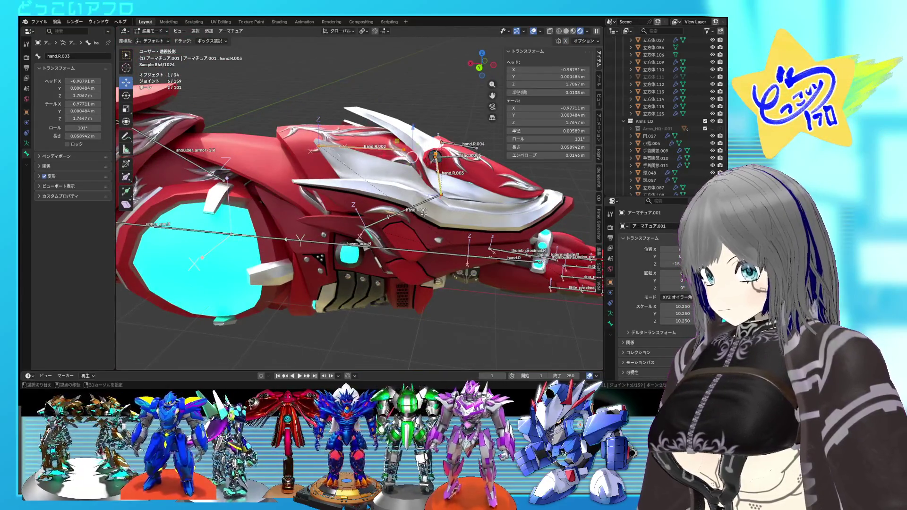
Delete the first mirrored right-hand armor bones, including hand.R.001.
{"action": "left_click_drag", "start_coordinate": [396, 174], "coordinate": [406, 173]}
{"action": "key", "text": "x"}
{"action": "left_click", "coordinate": [406, 174]}
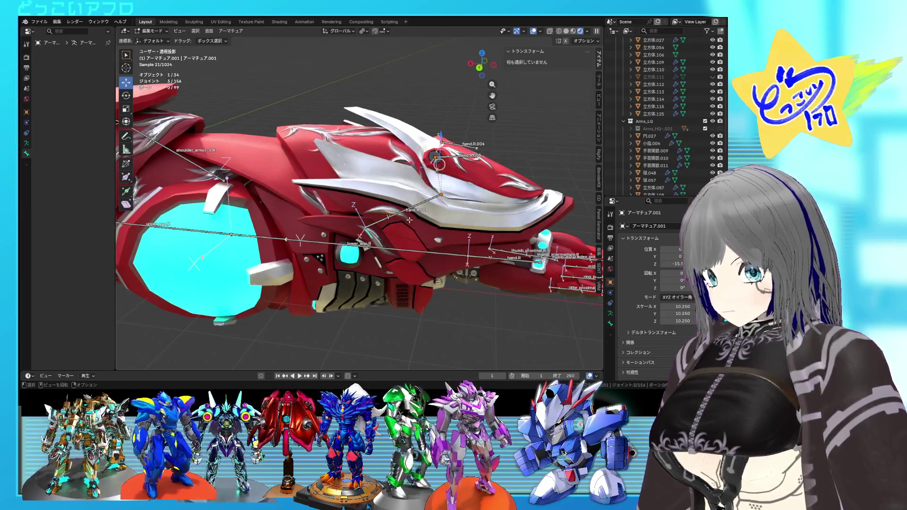
{"action": "key", "text": "x"}
Delete bones hand.R.002 through hand.R.005, leaving the armature at 96 bones.
{"action": "left_click", "coordinate": [392, 203]}
{"action": "left_click_drag", "start_coordinate": [430, 170], "coordinate": [480, 117]}
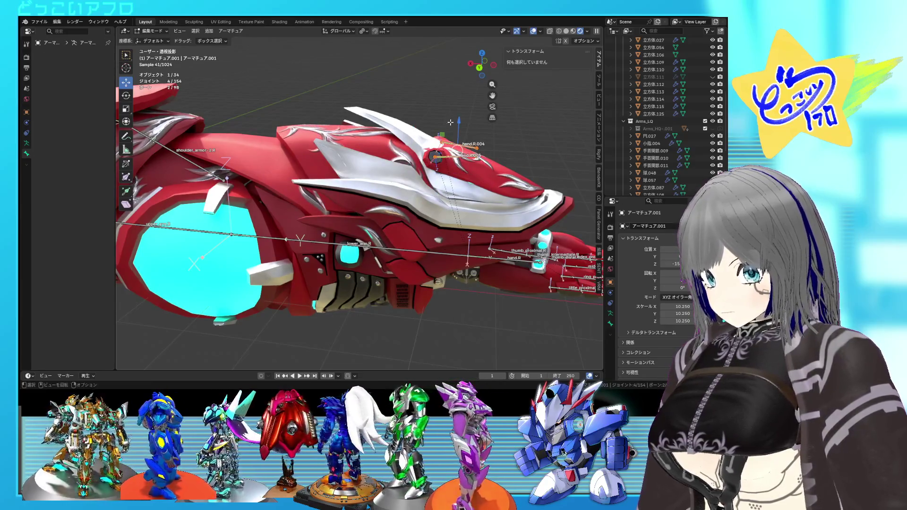
{"action": "key", "text": "x"}
{"action": "left_click", "coordinate": [451, 126]}
{"action": "key", "text": "alt+z"}
{"action": "mouse_move", "coordinate": [451, 125]}
{"action": "middle_mouse_down"}
{"action": "mouse_move", "coordinate": [371, 126]}
{"action": "mouse_move", "coordinate": [376, 161]}
{"action": "middle_mouse_up"}
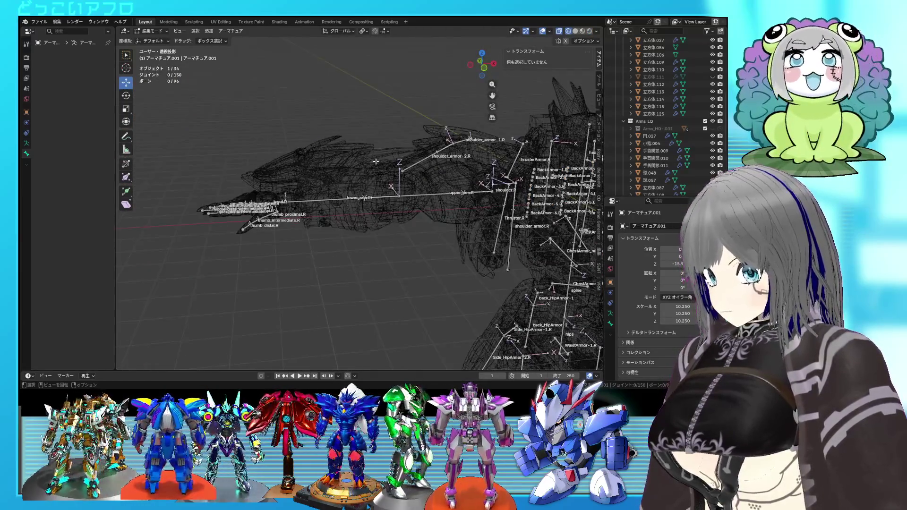
{"action": "key", "text": "ctrl+z"}
{"action": "key", "text": "ctrl+z"}
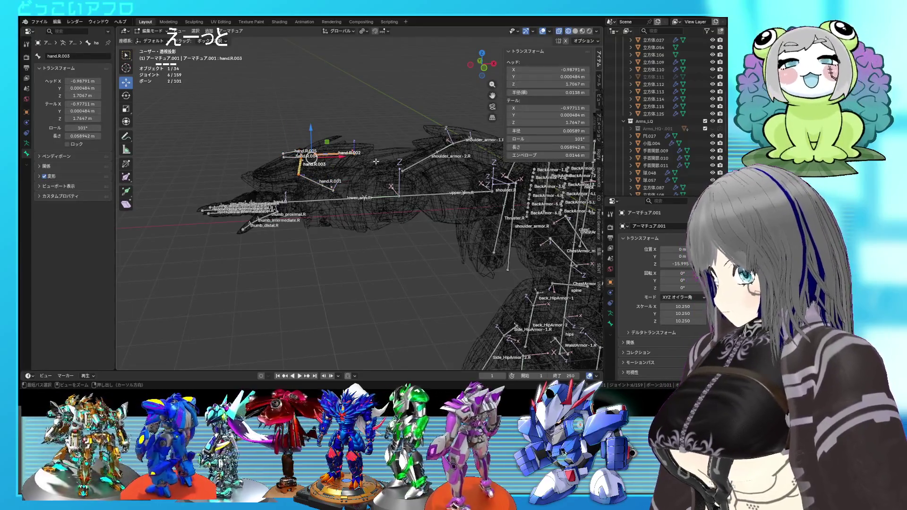
{"action": "key", "text": "Delete"}
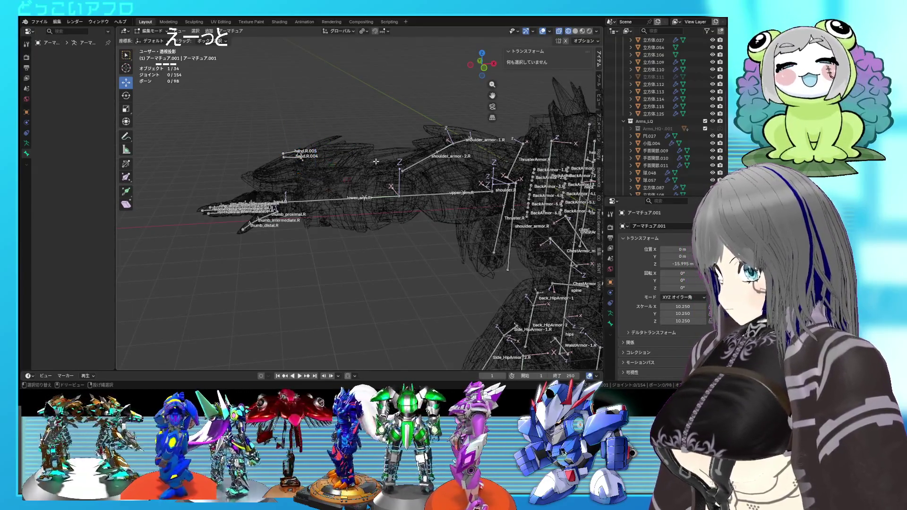
{"action": "key", "text": "ctrl+z"}
{"action": "mouse_move", "coordinate": [376, 162]}
{"action": "middle_mouse_down"}
{"action": "mouse_move", "coordinate": [489, 168]}
{"action": "mouse_move", "coordinate": [488, 191]}
{"action": "mouse_move", "coordinate": [448, 172]}
{"action": "middle_mouse_up"}
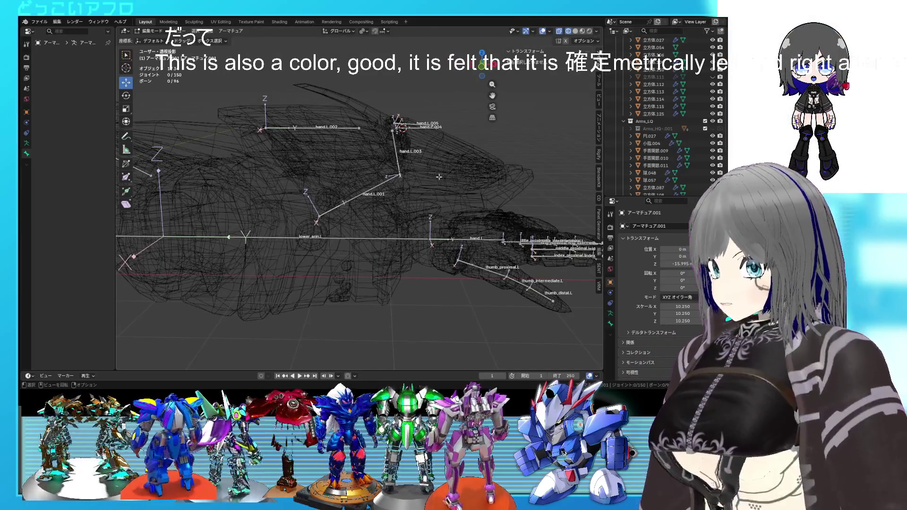
Inspect hand.L.001 on the forearm and check lower_arm.L's name in Bone properties.
{"action": "left_click", "coordinate": [375, 198]}
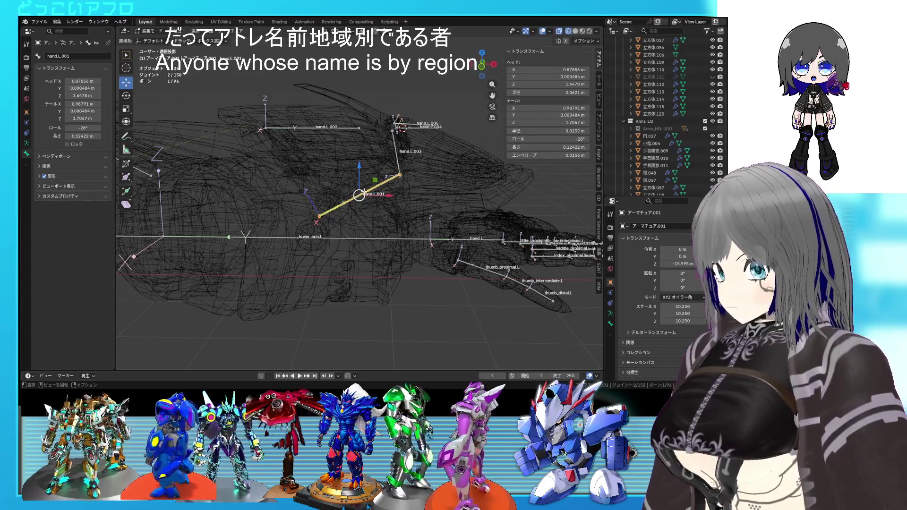
{"action": "middle_click_drag", "start_coordinate": [377, 181], "coordinate": [411, 181]}
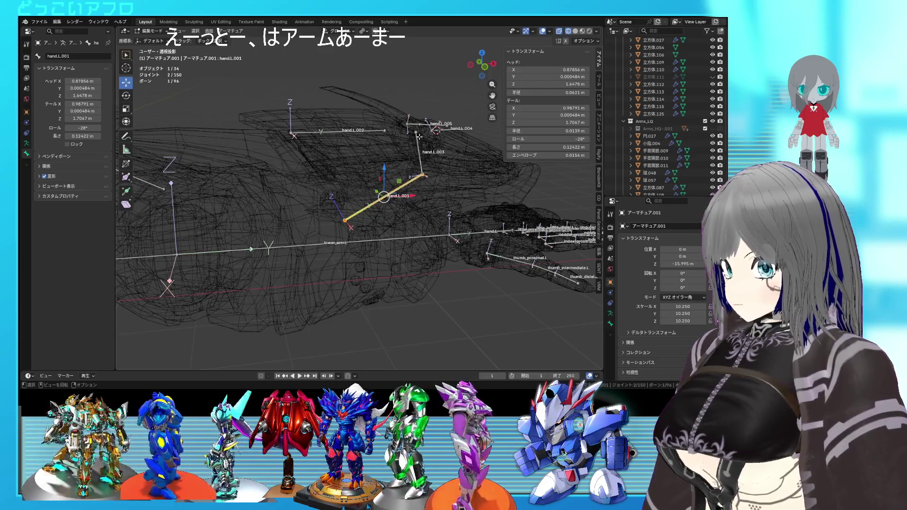
{"action": "middle_click_drag", "start_coordinate": [421, 139], "coordinate": [393, 167]}
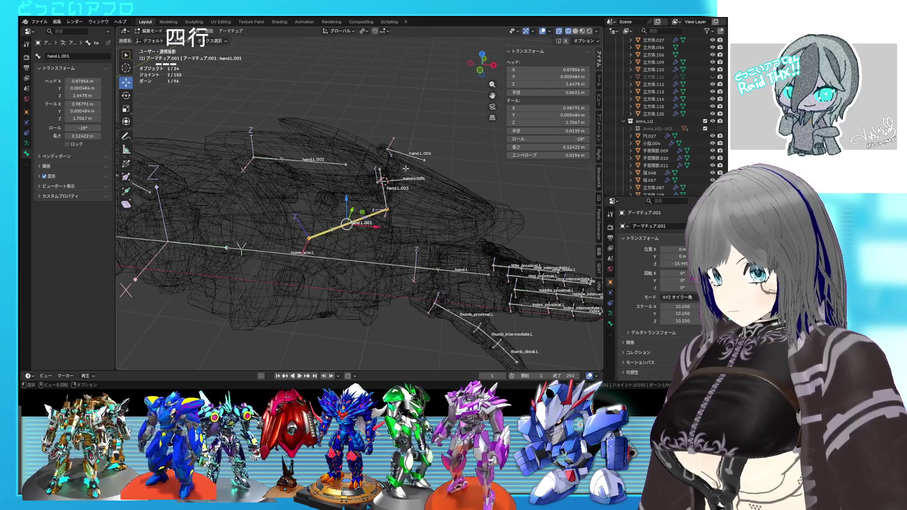
{"action": "middle_click_drag", "start_coordinate": [394, 209], "coordinate": [433, 208]}
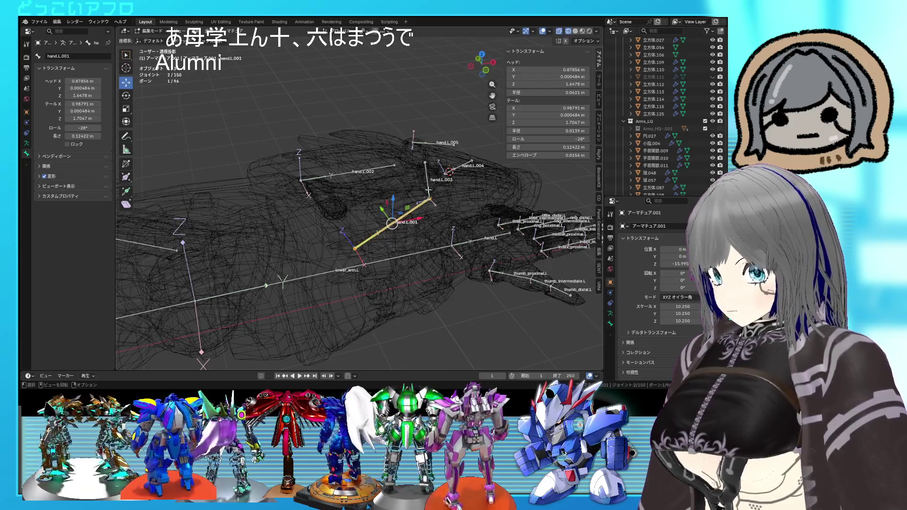
{"action": "left_click", "coordinate": [58, 58]}
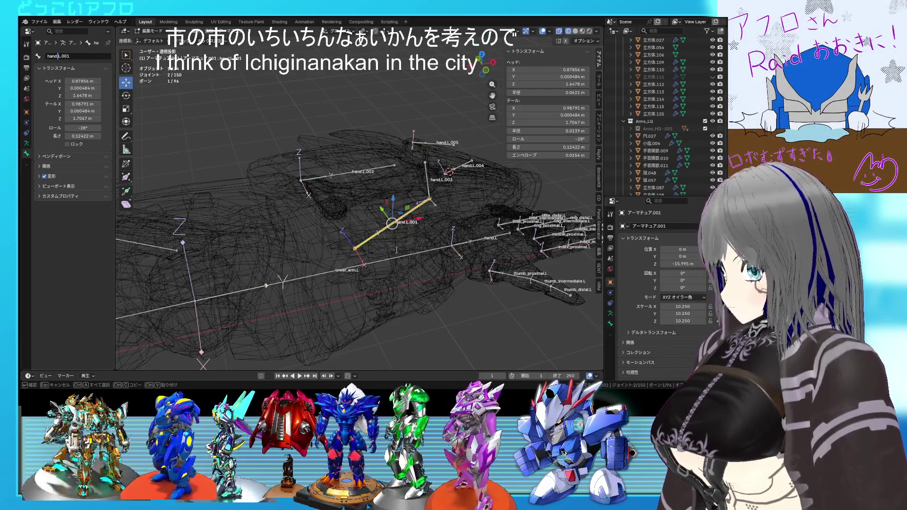
{"action": "left_click", "coordinate": [402, 253]}
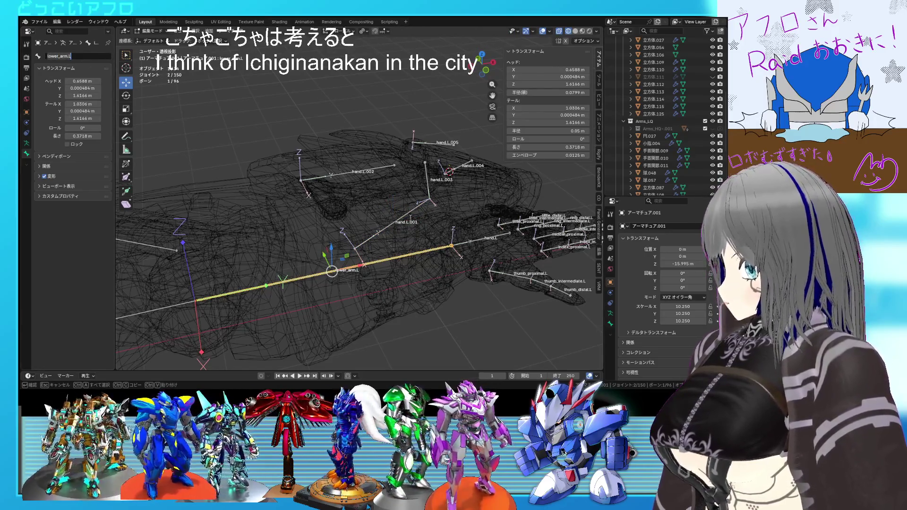
Rename bone hand.L.001 to lower_arm_Armor-1.L.
{"action": "left_click", "coordinate": [405, 218]}
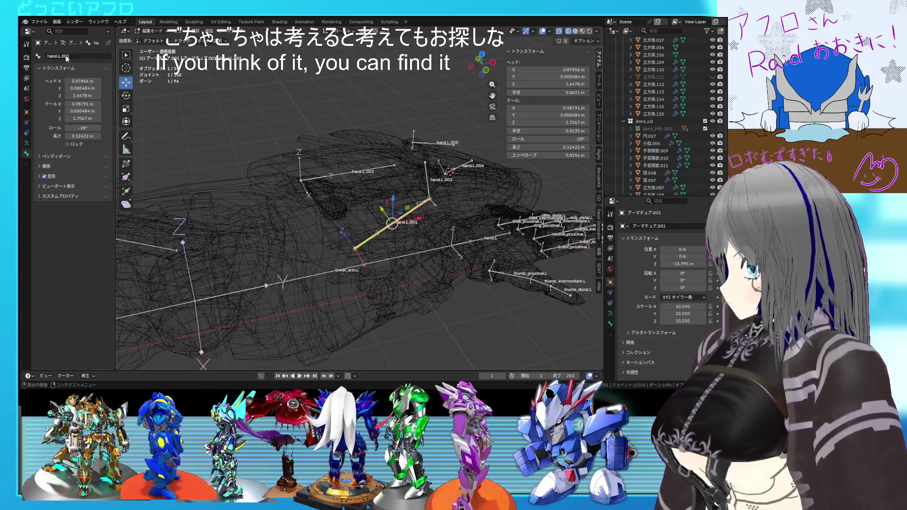
{"action": "key", "text": "BackSpace"}
{"action": "key", "text": "BackSpace"}
{"action": "type", "text": "lower_arm_ArmoL"}
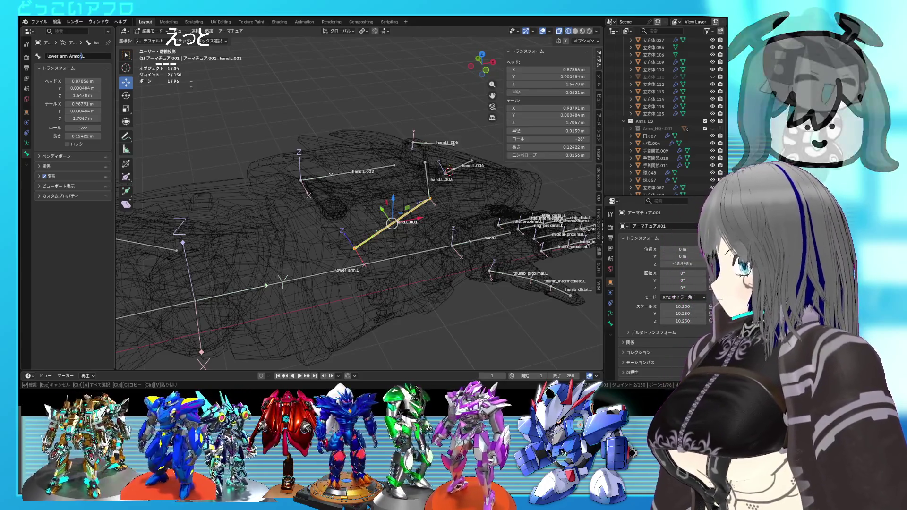
{"action": "type", "text": "_1"}
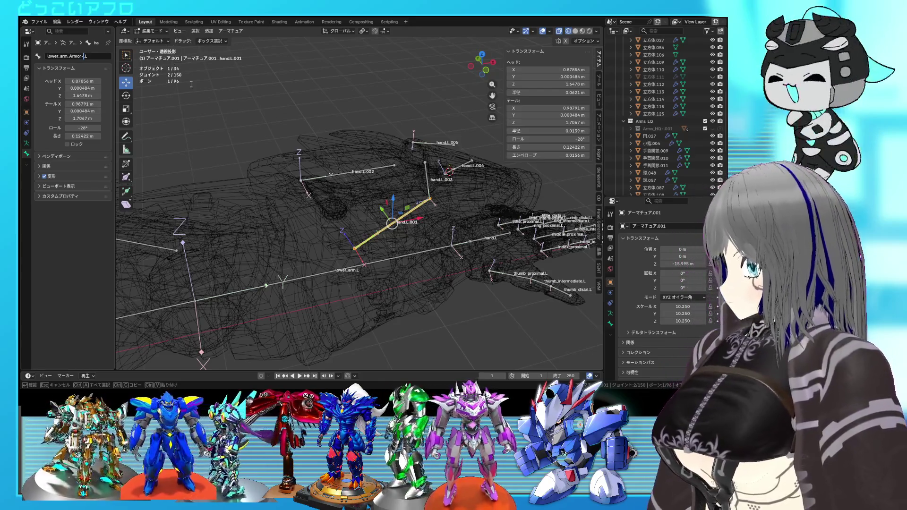
{"action": "key", "text": "Home"}
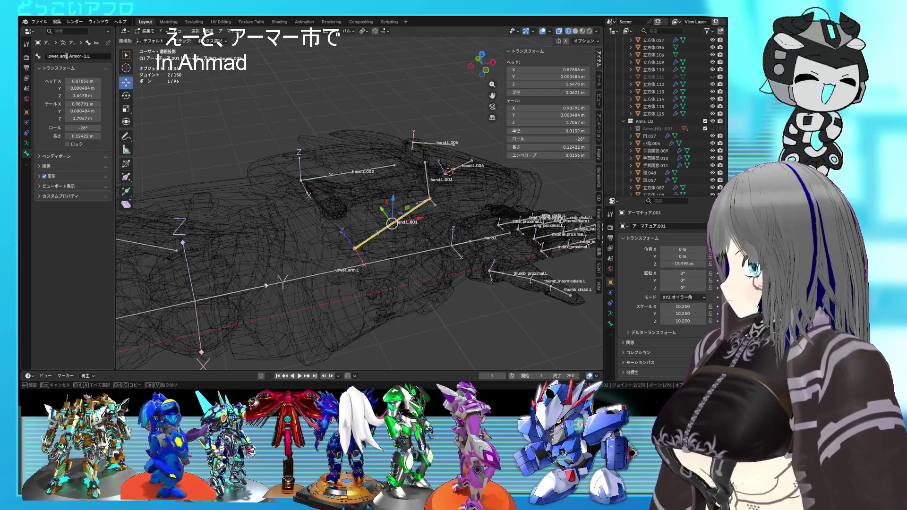
{"action": "key", "text": "Return"}
Paste the armor bone name into hand.L.002's name field for lower_arm_Armor-2.L.
{"action": "left_click", "coordinate": [349, 171]}
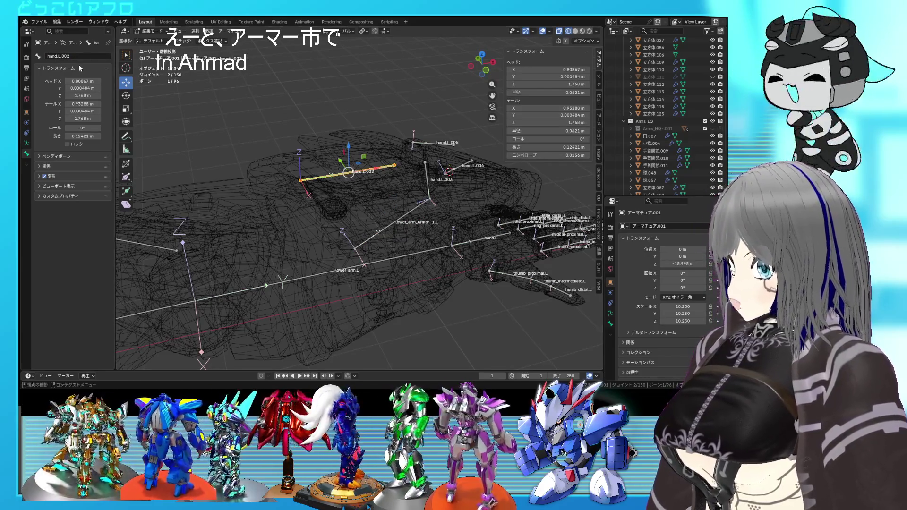
{"action": "left_click", "coordinate": [77, 58]}
{"action": "key", "text": "ctrl+v"}
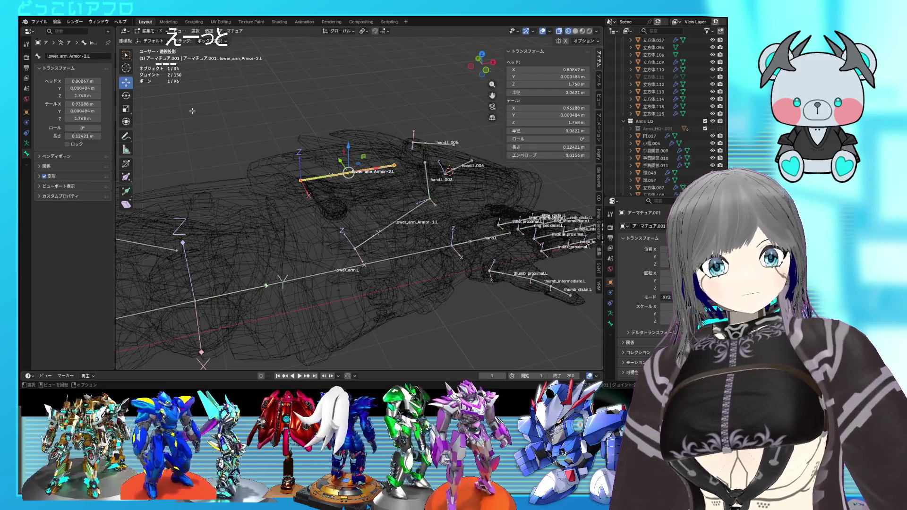
Rename the small bone hand.L.003 to lower_arm_Armor-1-2.L.
{"action": "middle_click_drag", "start_coordinate": [412, 190], "coordinate": [391, 197]}
{"action": "left_click", "coordinate": [393, 215]}
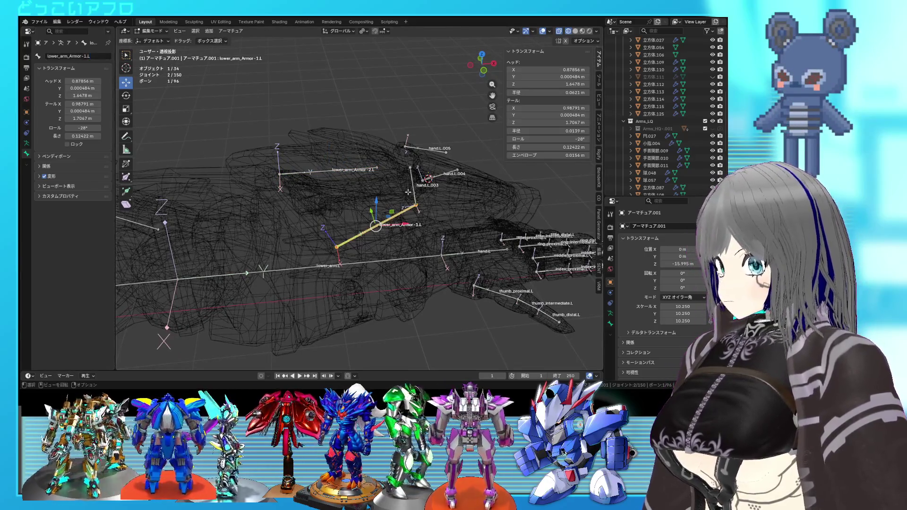
{"action": "left_click", "coordinate": [416, 182]}
{"action": "left_click", "coordinate": [84, 56]}
{"action": "key", "text": "ctrl+v"}
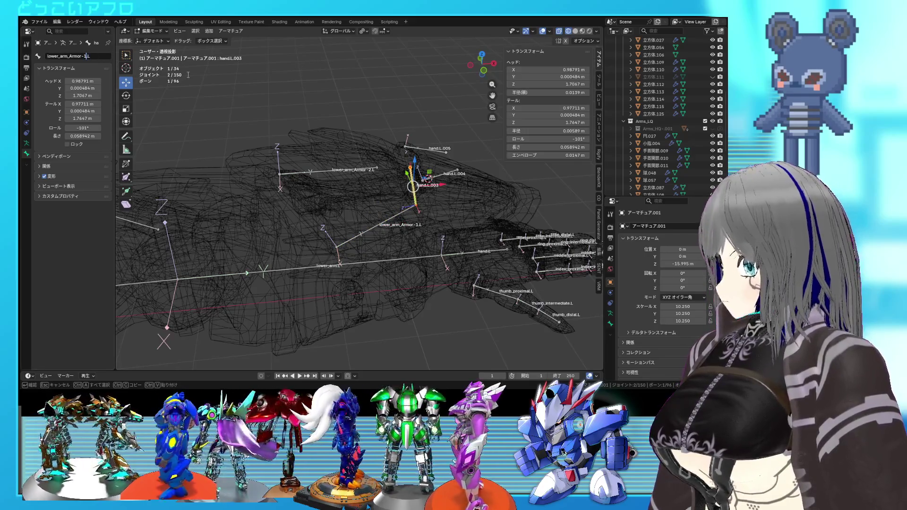
{"action": "type", "text": "-2"}
{"action": "key", "text": "Return"}
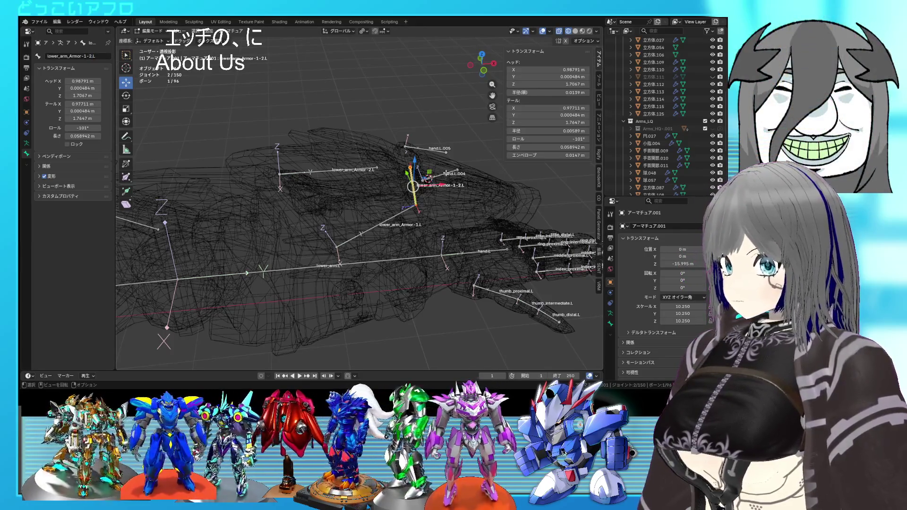
Rename lower_arm_Armor-1.L to LA_Armor-1.L.
{"action": "left_click", "coordinate": [446, 174]}
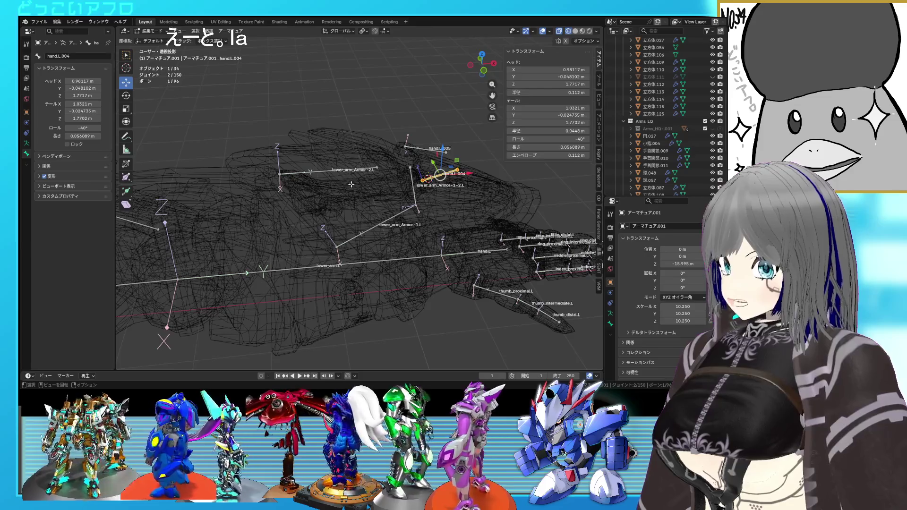
{"action": "left_click", "coordinate": [378, 224]}
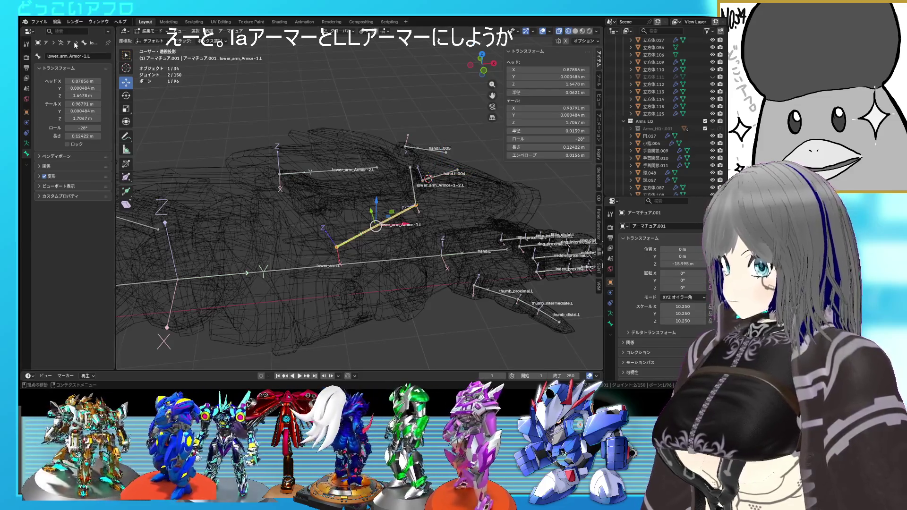
{"action": "left_click", "coordinate": [64, 57]}
{"action": "key", "text": "Home"}
{"action": "key", "text": "Delete"}
{"action": "key", "text": "Delete"}
{"action": "key", "text": "Delete"}
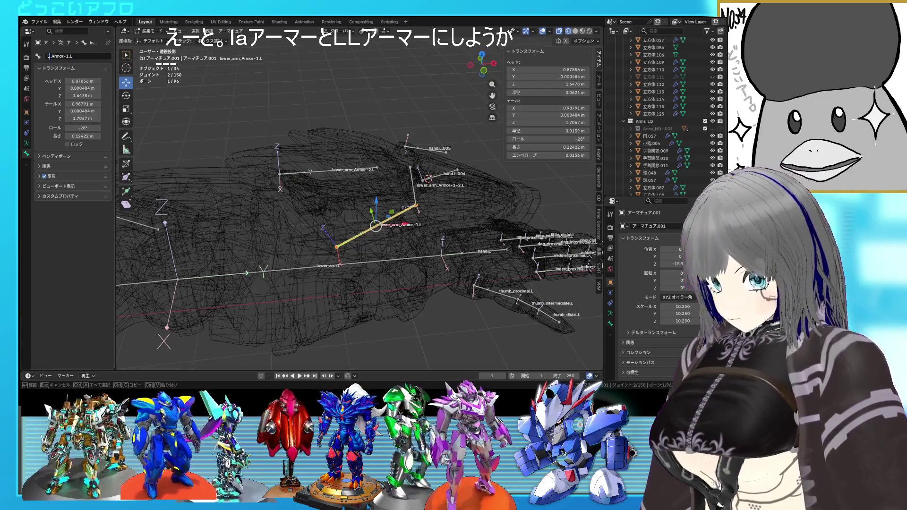
{"action": "type", "text": "L"}
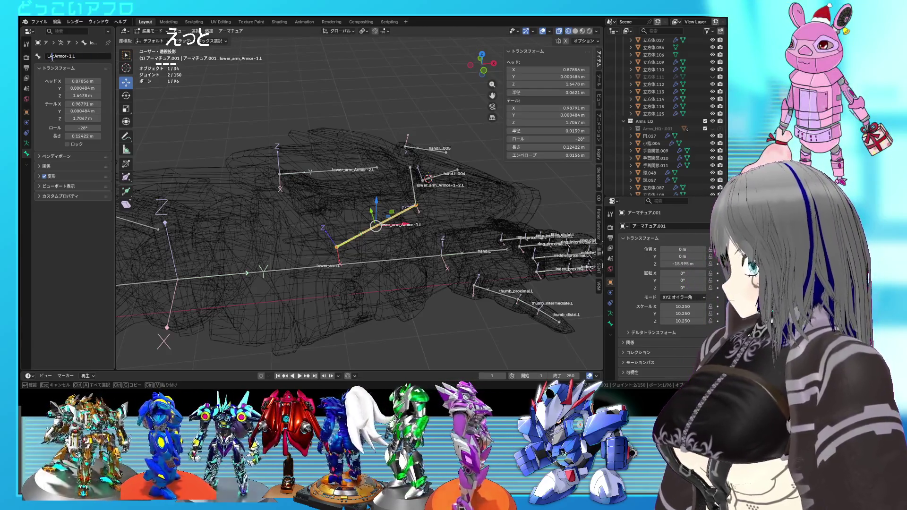
{"action": "type", "text": "A"}
{"action": "key", "text": "Return"}
Rename lower_arm_Armor-2.L and lower_arm_Armor-1-2.L to LA_Armor-2.L and LA_Armor-1-2.L.
{"action": "left_click", "coordinate": [331, 171]}
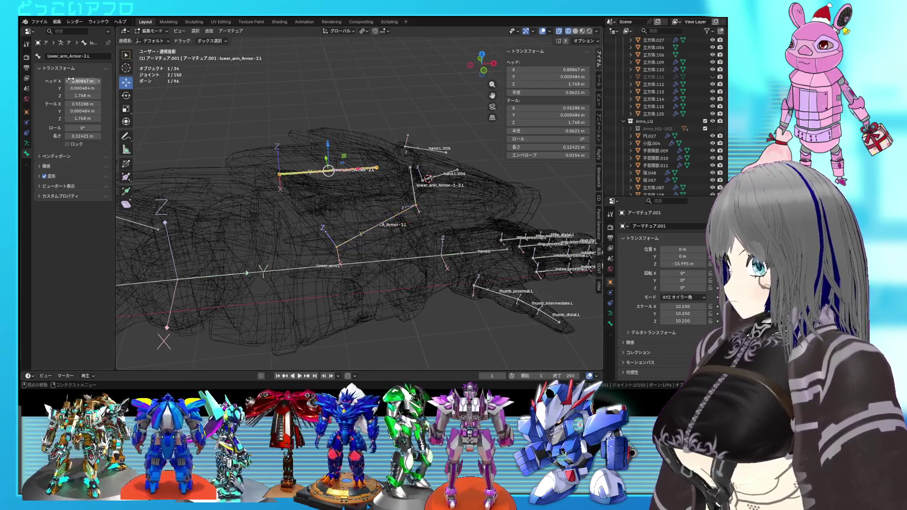
{"action": "double_click", "coordinate": [56, 56]}
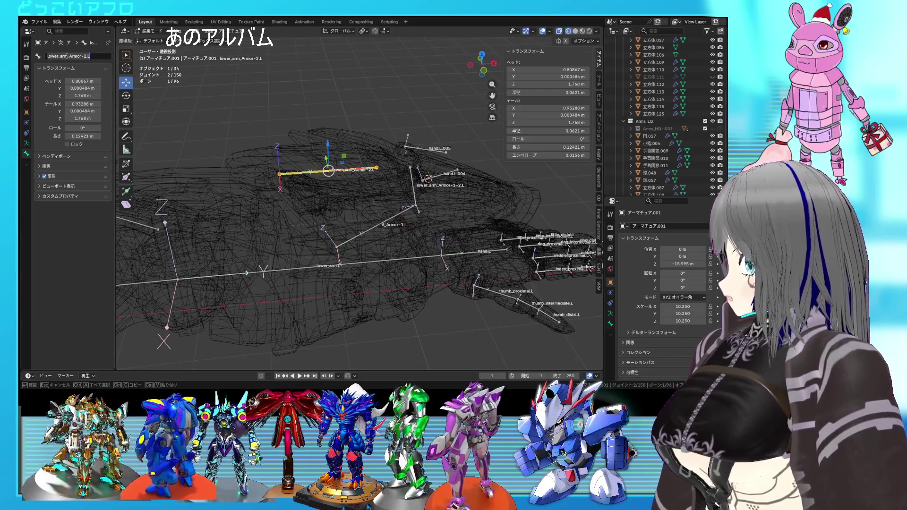
{"action": "left_click_drag", "start_coordinate": [67, 56], "coordinate": [47, 56]}
{"action": "type", "text": "LA"}
{"action": "key", "text": "Return"}
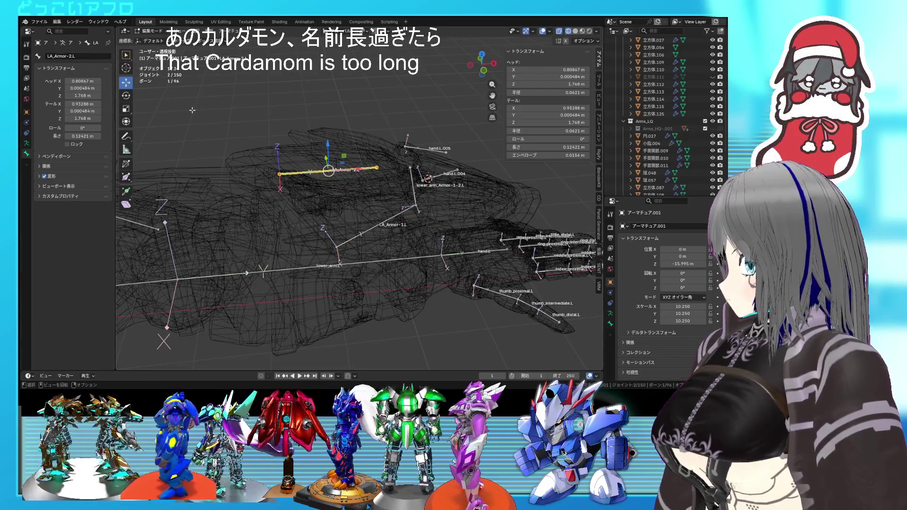
{"action": "mouse_move", "coordinate": [374, 199]}
{"action": "middle_mouse_down"}
{"action": "mouse_move", "coordinate": [353, 186]}
{"action": "mouse_move", "coordinate": [370, 175]}
{"action": "middle_mouse_up"}
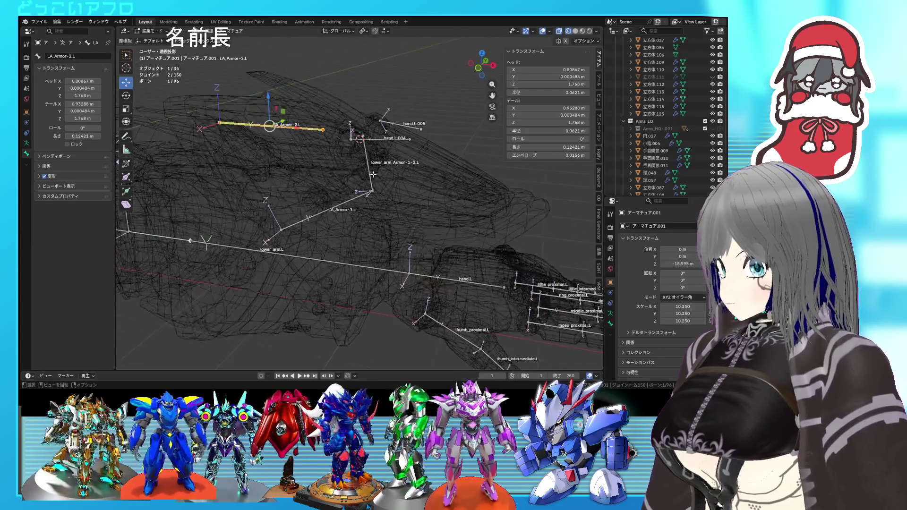
{"action": "left_click", "coordinate": [370, 175]}
{"action": "left_click", "coordinate": [66, 56]}
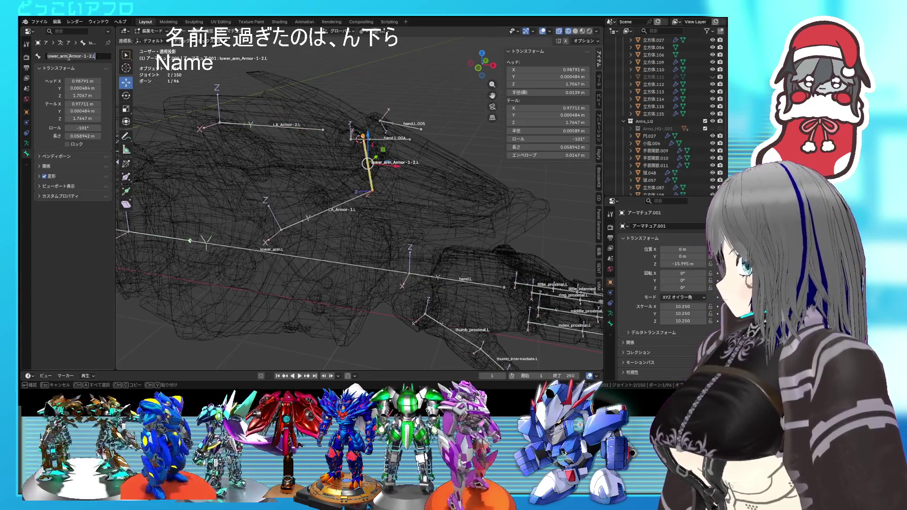
{"action": "left_click_drag", "start_coordinate": [69, 56], "coordinate": [47, 56]}
{"action": "type", "text": "LA"}
{"action": "key", "text": "Return"}
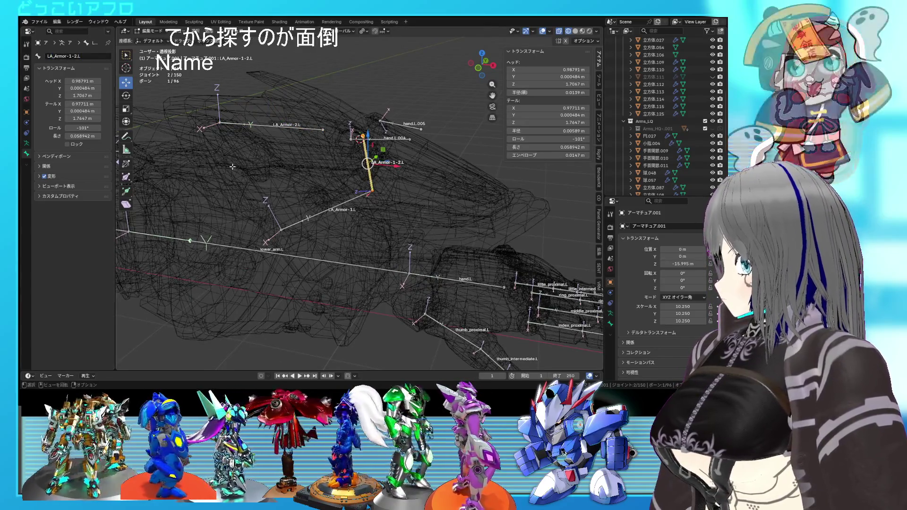
Rename bone hand.L.004 to LA_Armor-1-2-1.L.
{"action": "middle_click_drag", "start_coordinate": [345, 180], "coordinate": [359, 185]}
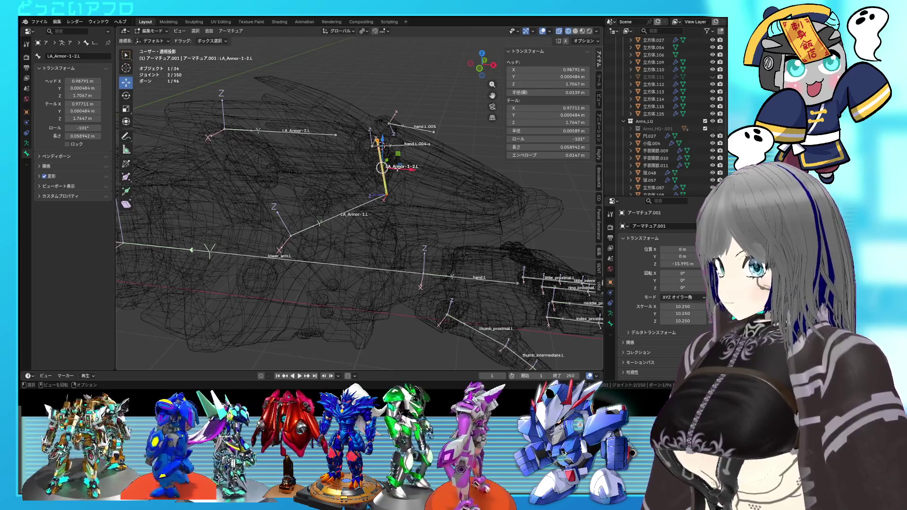
{"action": "left_click", "coordinate": [403, 144]}
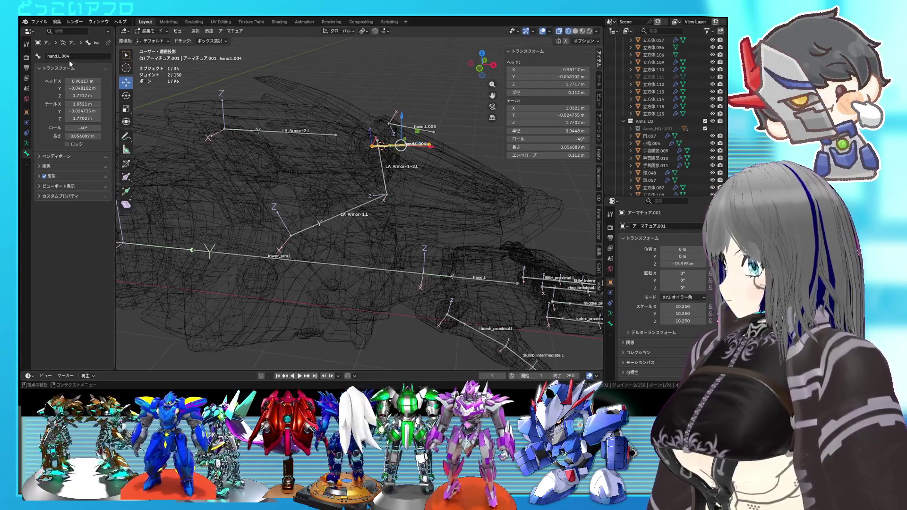
{"action": "left_click", "coordinate": [384, 168]}
{"action": "left_click", "coordinate": [57, 55]}
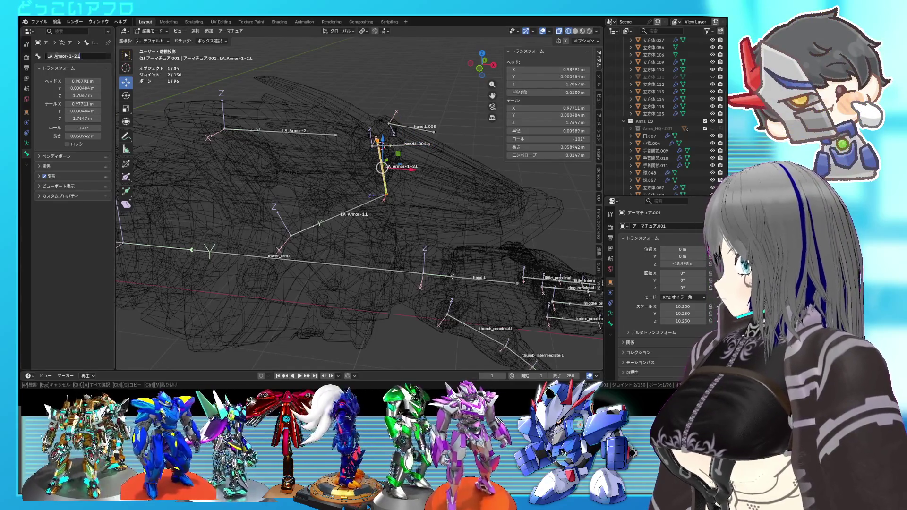
{"action": "left_click", "coordinate": [460, 186]}
{"action": "left_click", "coordinate": [411, 147]}
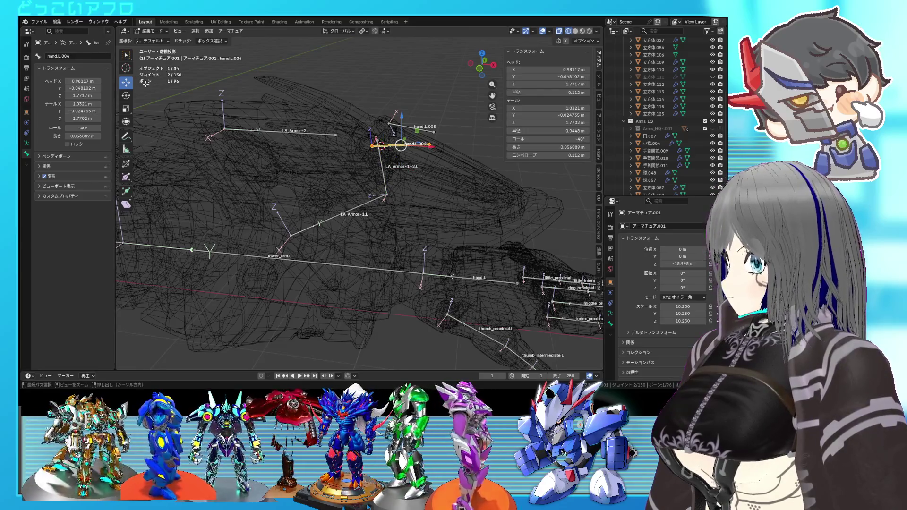
{"action": "key", "text": "ctrl+v"}
{"action": "left_click", "coordinate": [488, 152]}
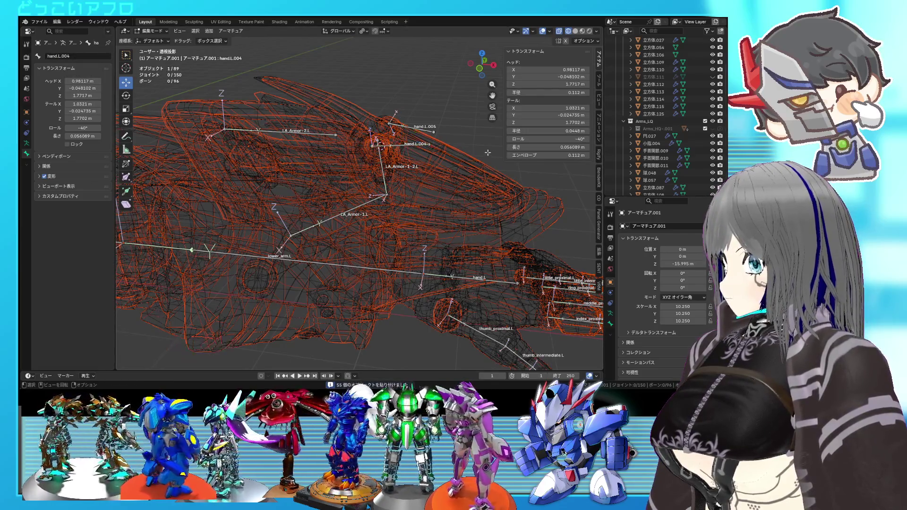
{"action": "left_click", "coordinate": [81, 57]}
{"action": "type", "text": "LA_Armor-1-2.L"}
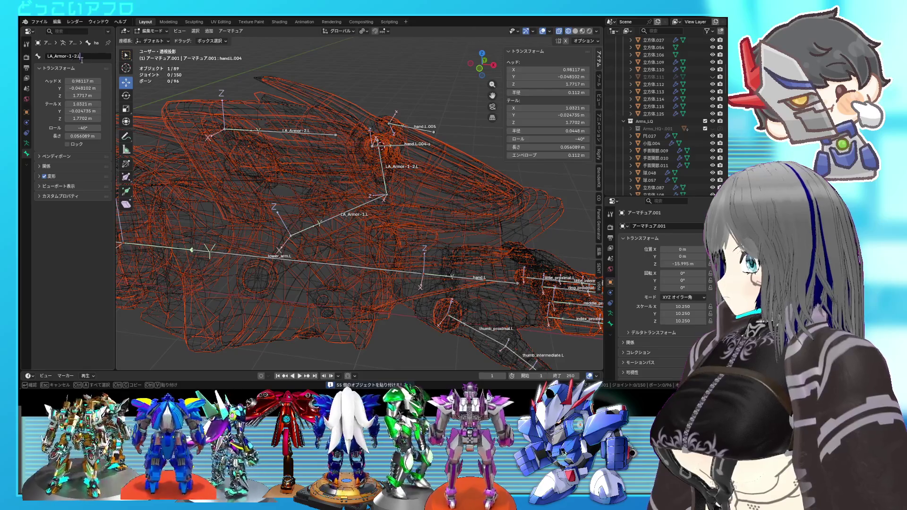
{"action": "type", "text": "-1"}
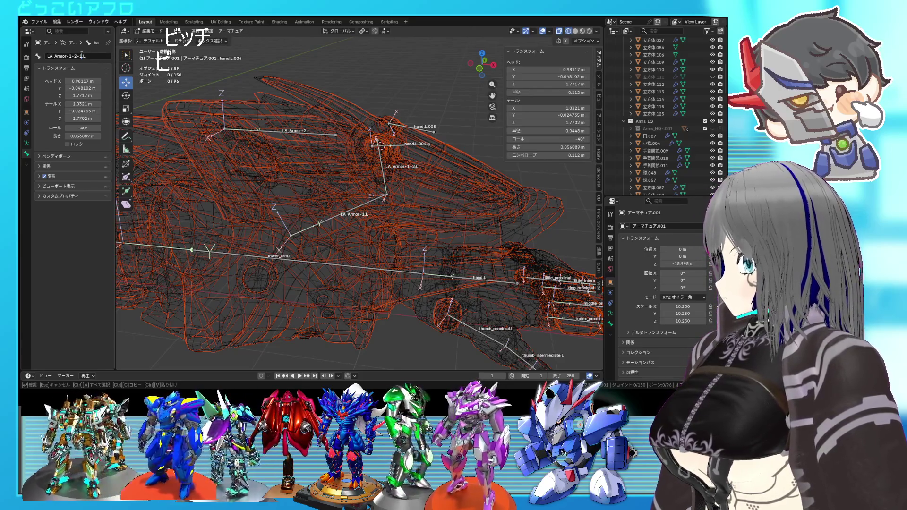
{"action": "key", "text": "Home"}
{"action": "key", "text": "Return"}
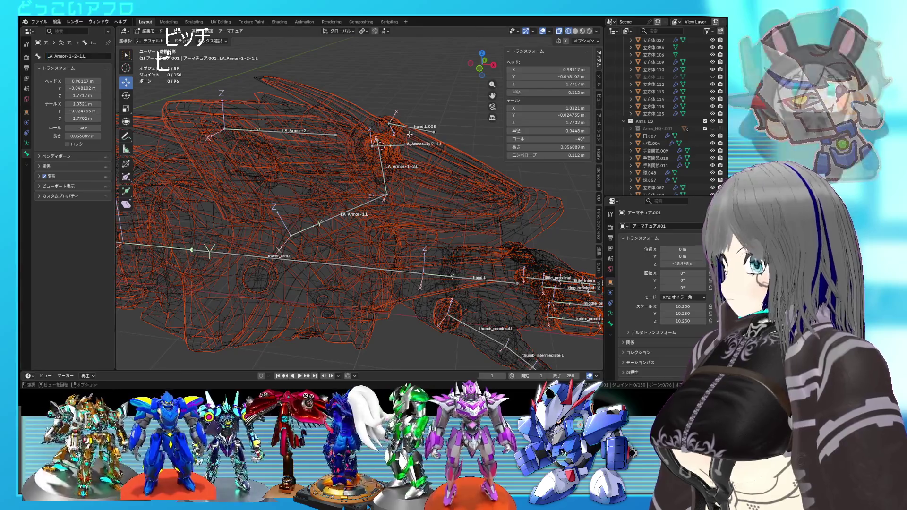
Rename hand.L.005 to LA_Armor-1-2-2.L and return to Object Mode.
{"action": "left_click", "coordinate": [411, 128]}
{"action": "left_click", "coordinate": [66, 56]}
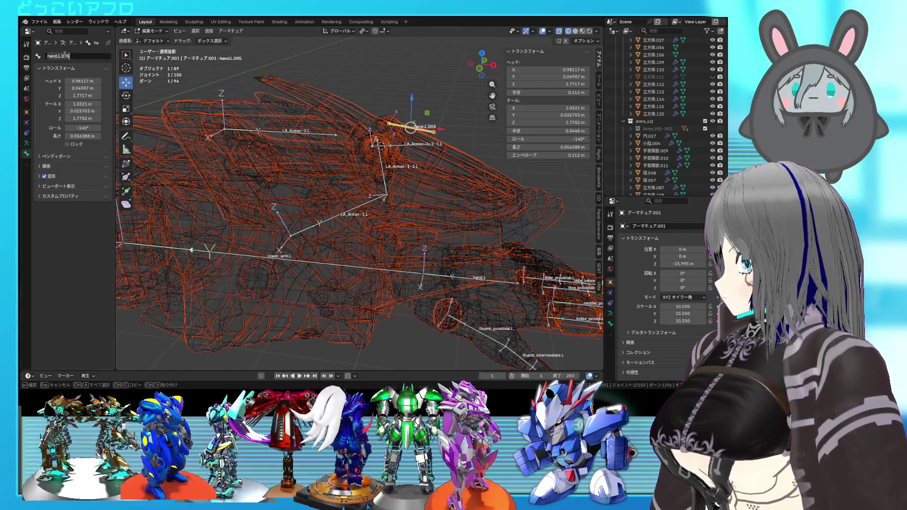
{"action": "type", "text": "LA_Armor-1-2-1"}
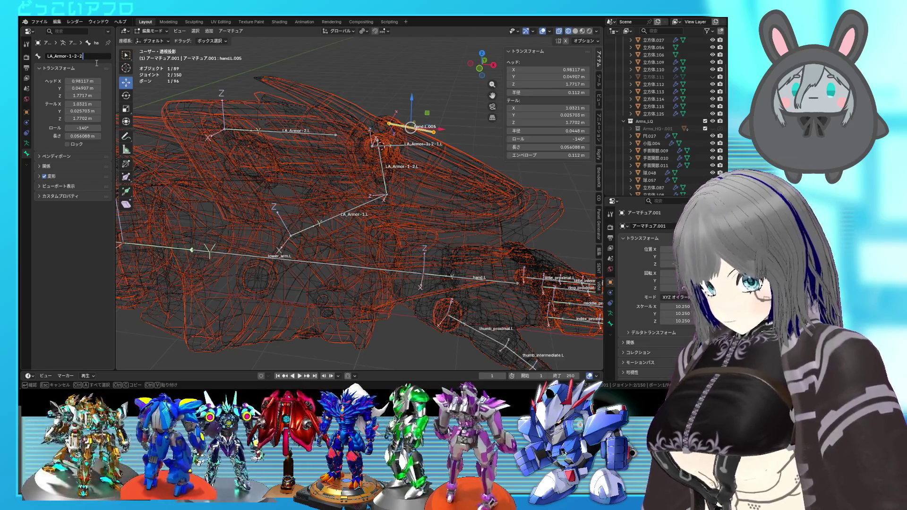
{"action": "key", "text": "Return"}
{"action": "middle_click_drag", "start_coordinate": [334, 142], "coordinate": [400, 174]}
{"action": "key", "text": "Tab"}
{"action": "left_click", "coordinate": [443, 166]}
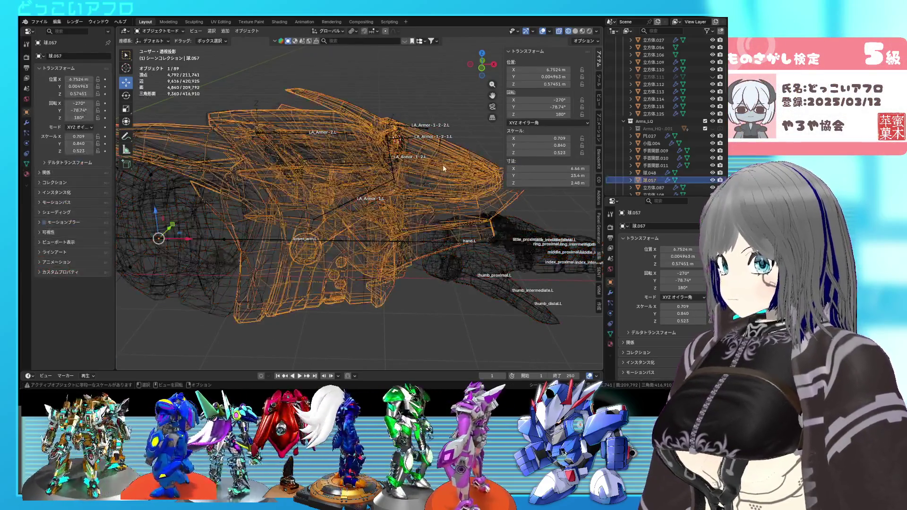
Select the armature, enter Edit Mode and switch to wireframe to see the forearm armor bones.
{"action": "left_click", "coordinate": [449, 168]}
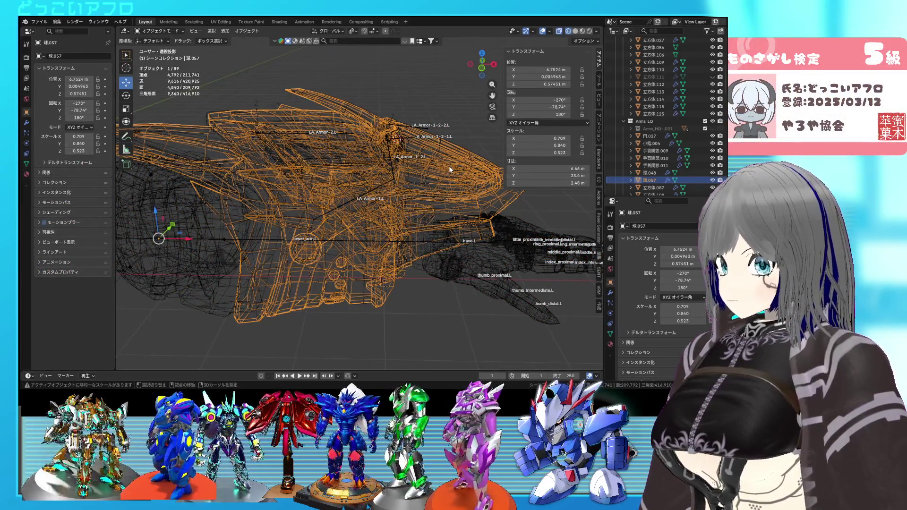
{"action": "key", "text": "shift+z"}
{"action": "key", "text": "g"}
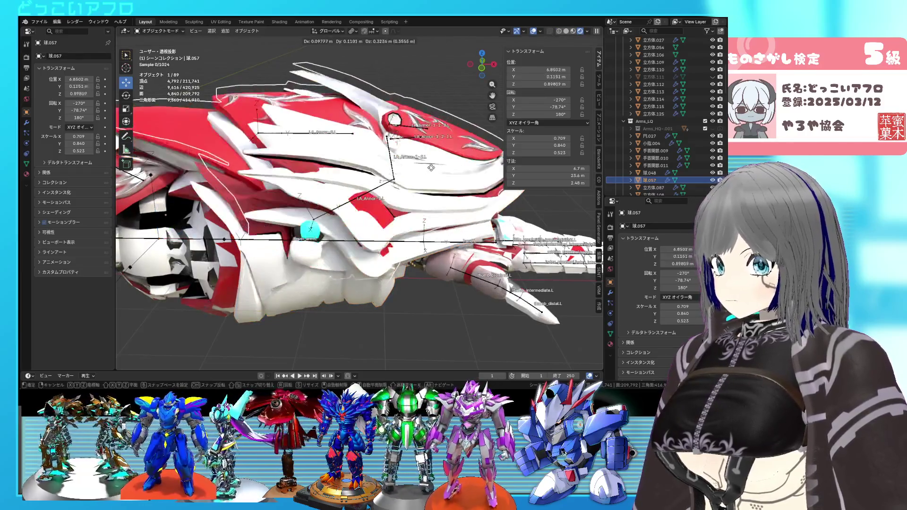
{"action": "key", "text": "Escape"}
{"action": "left_click", "coordinate": [440, 158]}
{"action": "key", "text": "ctrl+Tab"}
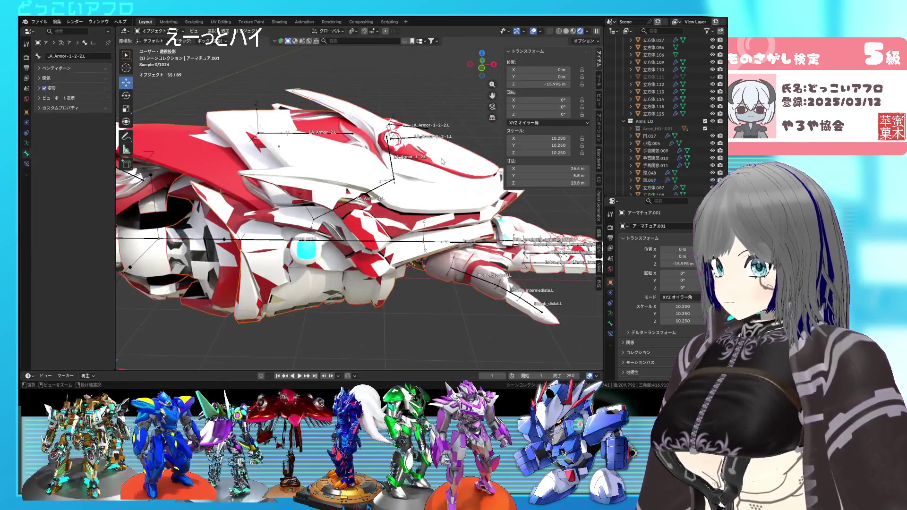
{"action": "key", "text": "Tab"}
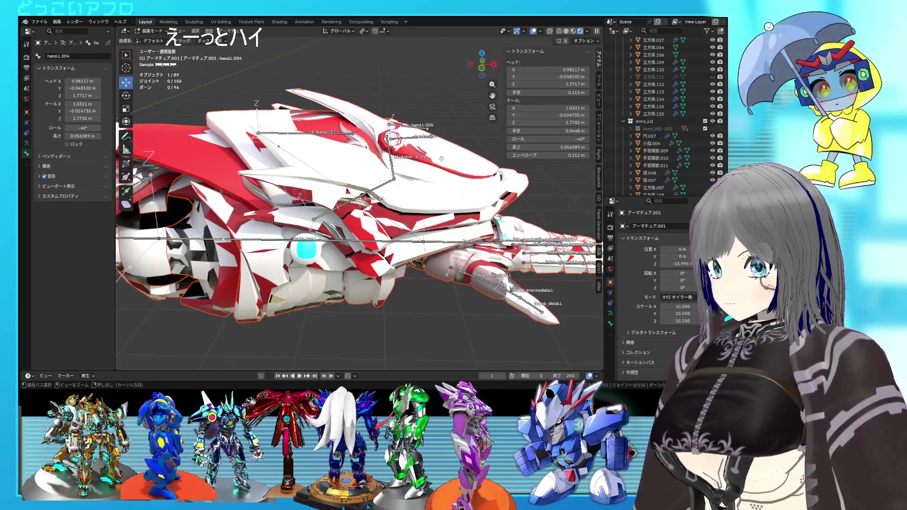
{"action": "left_click", "coordinate": [441, 158]}
{"action": "scroll", "coordinate": [440, 161], "scroll_direction": "up", "scroll_amount": 1}
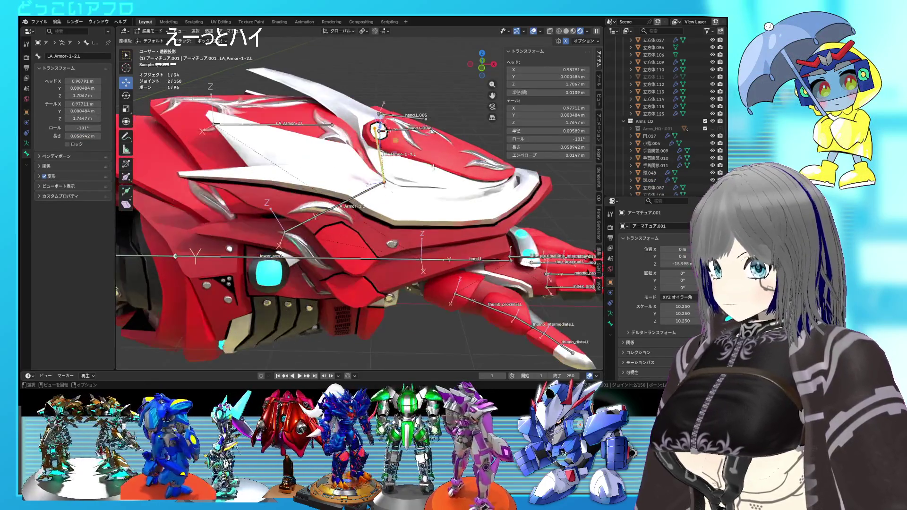
{"action": "key", "text": "shift+z"}
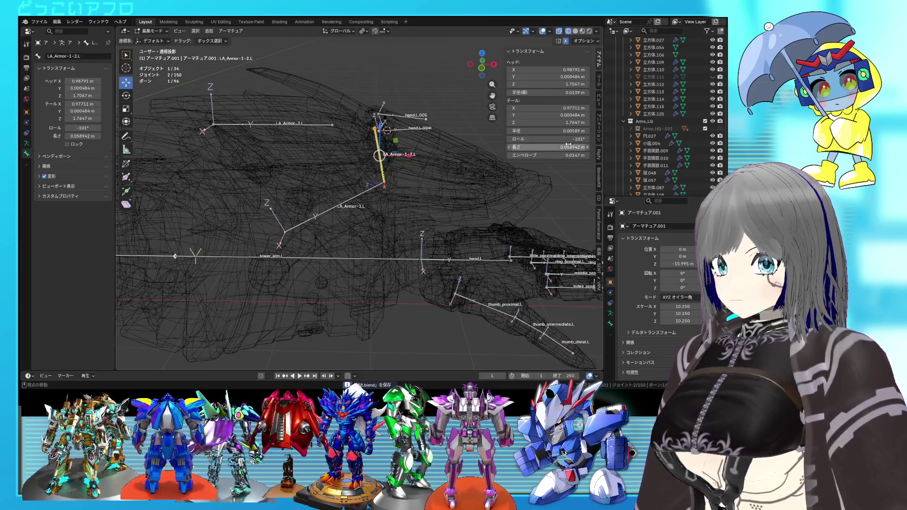
{"action": "scroll", "coordinate": [651, 123], "scroll_direction": "up", "scroll_amount": 5}
{"action": "key", "text": "shift+z"}
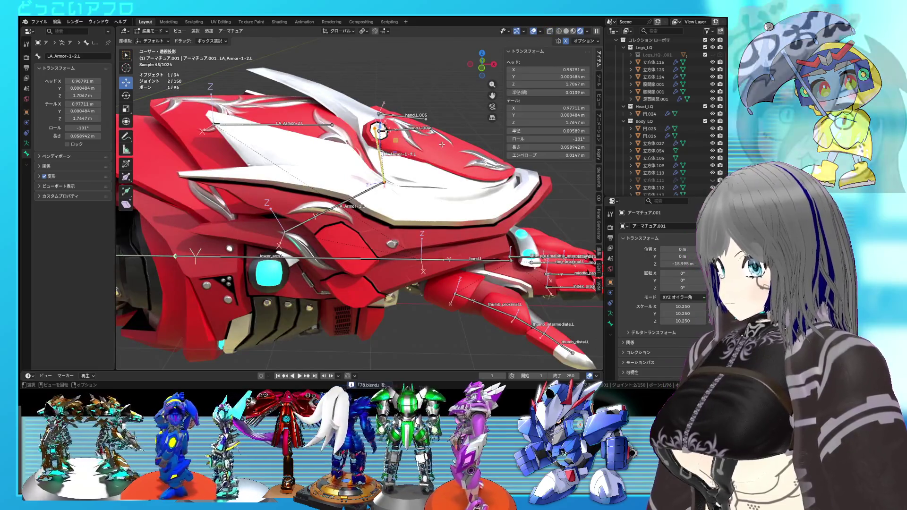
{"action": "middle_click_drag", "start_coordinate": [441, 144], "coordinate": [462, 154], "text": "shift"}
{"action": "key", "text": "shift+z"}
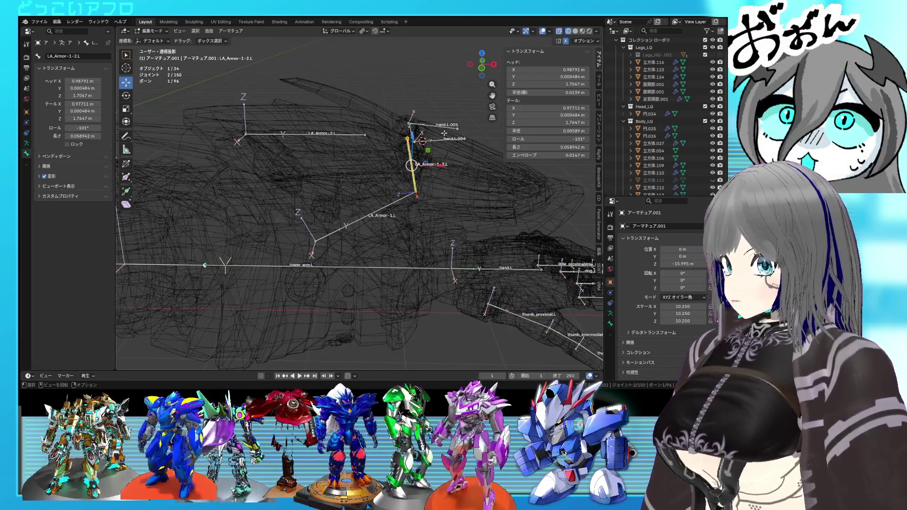
Rename bone hand.L.004 to LA_Armor-1-2-1.L.
{"action": "left_click", "coordinate": [438, 140]}
{"action": "double_click", "coordinate": [73, 57]}
{"action": "key", "text": "ctrl+v"}
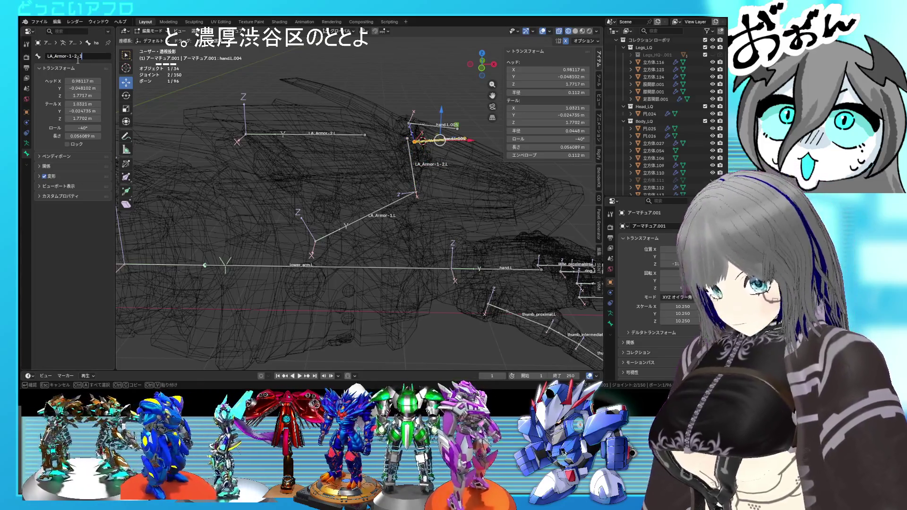
{"action": "key", "text": "Return"}
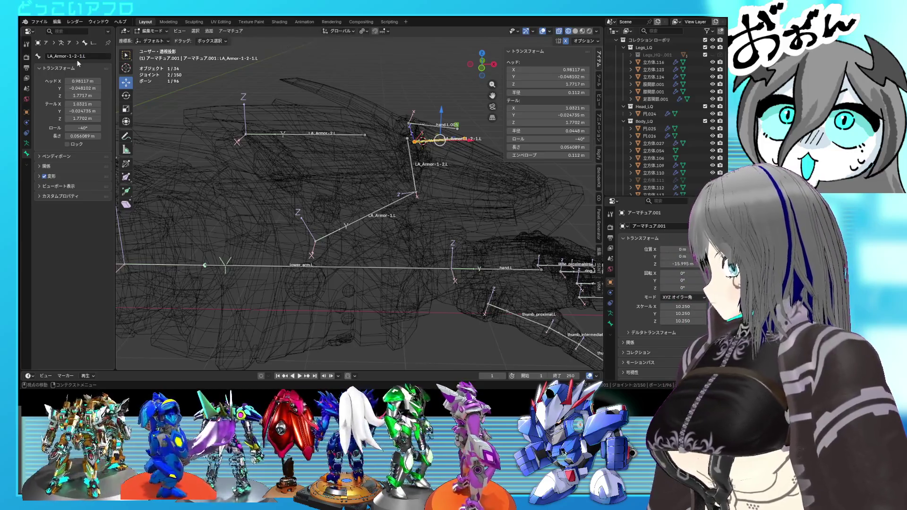
Rename bone hand.L.005 to LA_Armor-1-2-2.L and return to Object Mode.
{"action": "left_click", "coordinate": [428, 125]}
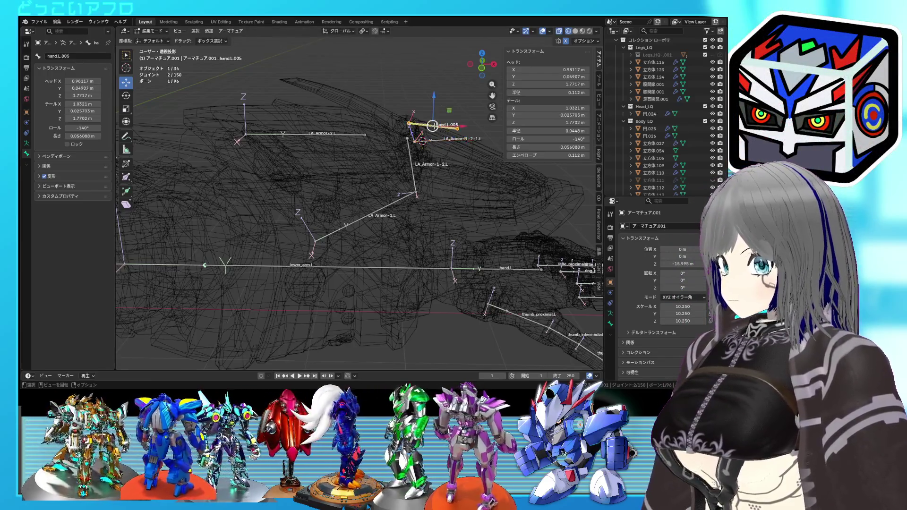
{"action": "double_click", "coordinate": [77, 56]}
{"action": "type", "text": "LA_Armor-1-2-1.L"}
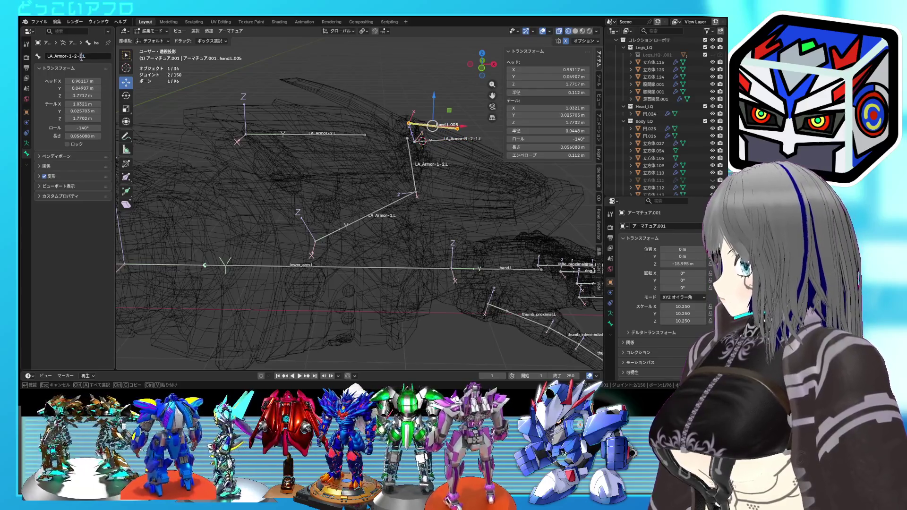
{"action": "key", "text": "BackSpace"}
{"action": "type", "text": "2"}
{"action": "key", "text": "Return"}
{"action": "mouse_move", "coordinate": [311, 156]}
{"action": "middle_mouse_down"}
{"action": "mouse_move", "coordinate": [273, 169]}
{"action": "mouse_move", "coordinate": [332, 173]}
{"action": "middle_mouse_up"}
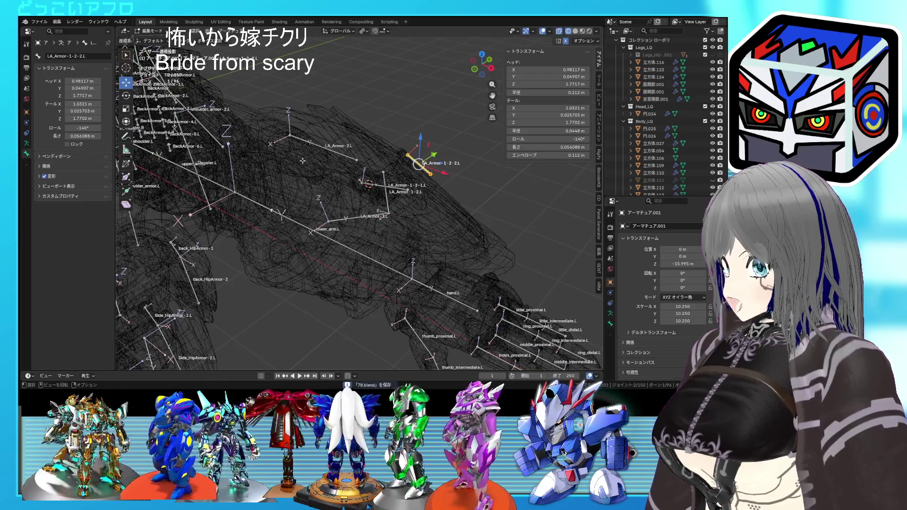
{"action": "key", "text": "Tab"}
Check the Modeling workspace, return to Layout and view the robot in rendered shading.
{"action": "mouse_move", "coordinate": [325, 153]}
{"action": "middle_mouse_down"}
{"action": "mouse_move", "coordinate": [340, 160]}
{"action": "mouse_move", "coordinate": [267, 122]}
{"action": "mouse_move", "coordinate": [272, 140]}
{"action": "mouse_move", "coordinate": [284, 128]}
{"action": "middle_mouse_up"}
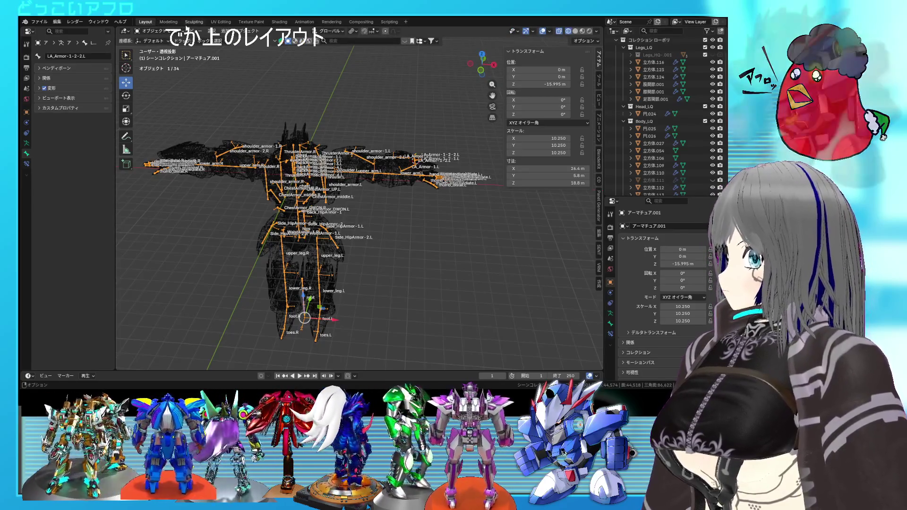
{"action": "left_click", "coordinate": [168, 21]}
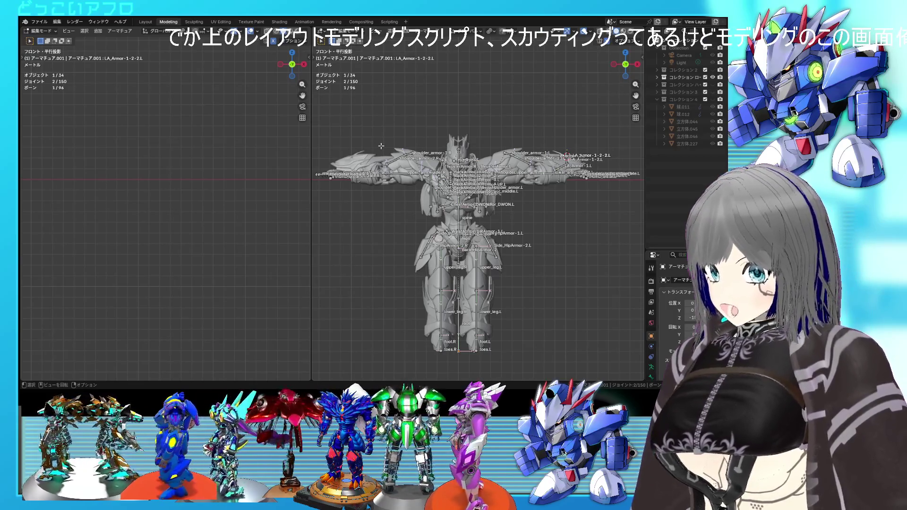
{"action": "left_click", "coordinate": [141, 24]}
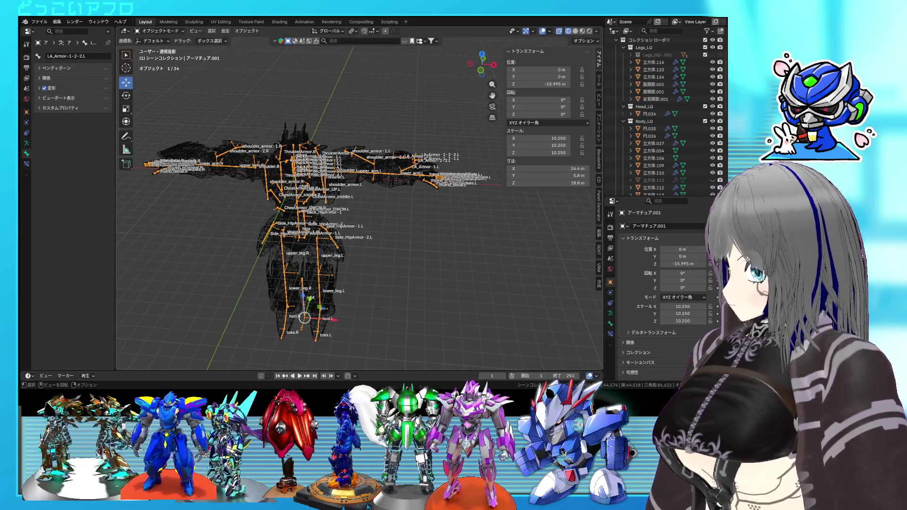
{"action": "middle_click_drag", "start_coordinate": [385, 141], "coordinate": [397, 135]}
{"action": "left_click", "coordinate": [590, 32]}
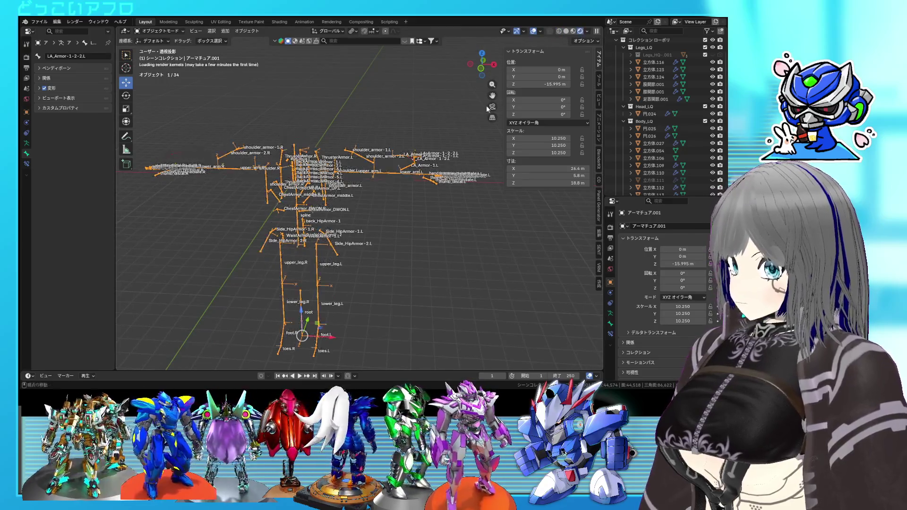
{"action": "scroll", "coordinate": [374, 205], "scroll_direction": "up", "scroll_amount": 2}
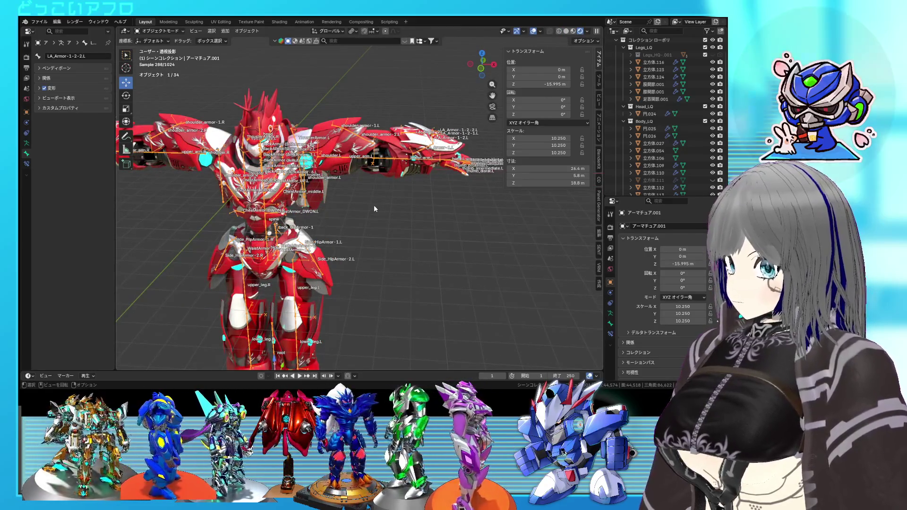
{"action": "middle_click_drag", "start_coordinate": [408, 179], "coordinate": [436, 190], "text": "shift"}
Enter armature Edit Mode, frame the armor bone in wireframe, and box-select the left forearm armor bones.
{"action": "key", "text": "Tab"}
{"action": "key", "text": "KP_Decimal"}
{"action": "scroll", "coordinate": [373, 146], "scroll_direction": "up", "scroll_amount": 4}
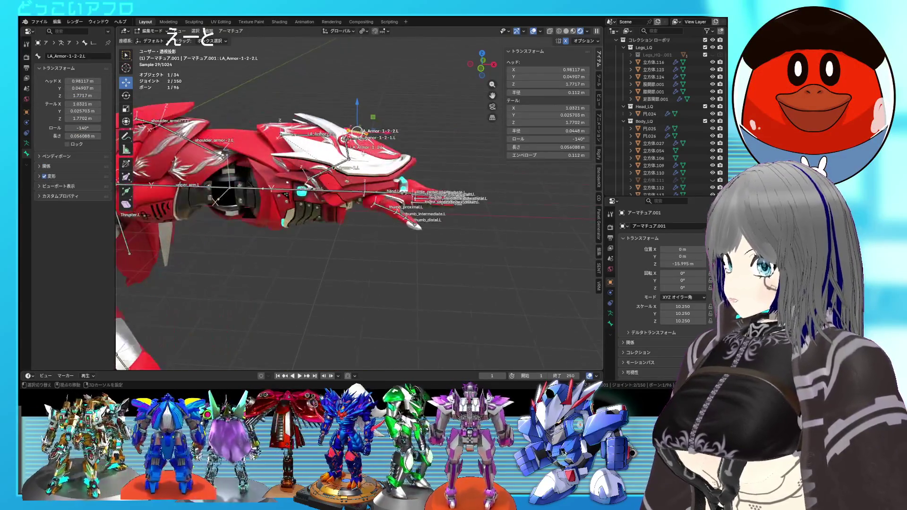
{"action": "key", "text": "shift+z"}
{"action": "left_click_drag", "start_coordinate": [363, 171], "coordinate": [266, 94]}
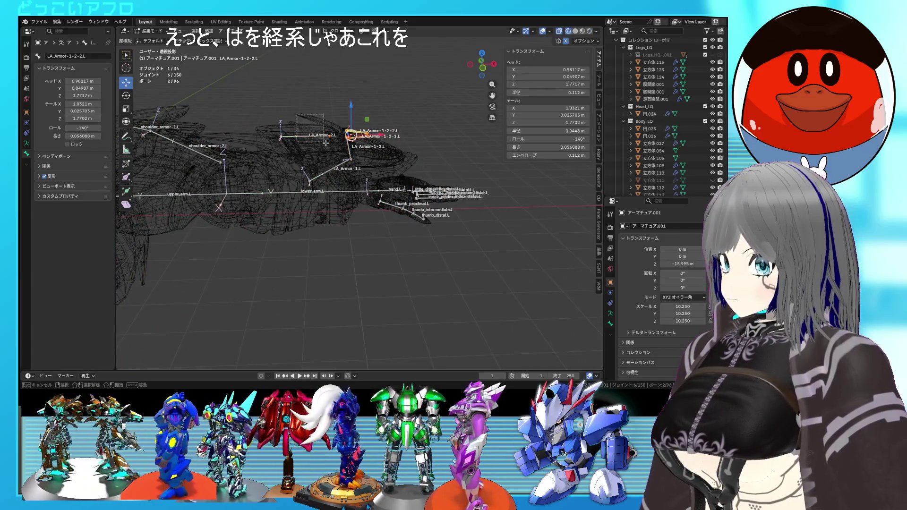
Add the remaining armor bones to the selection and Symmetrize them to create .R copies.
{"action": "left_click", "coordinate": [349, 140], "text": "shift"}
{"action": "left_click", "coordinate": [333, 170], "text": "shift"}
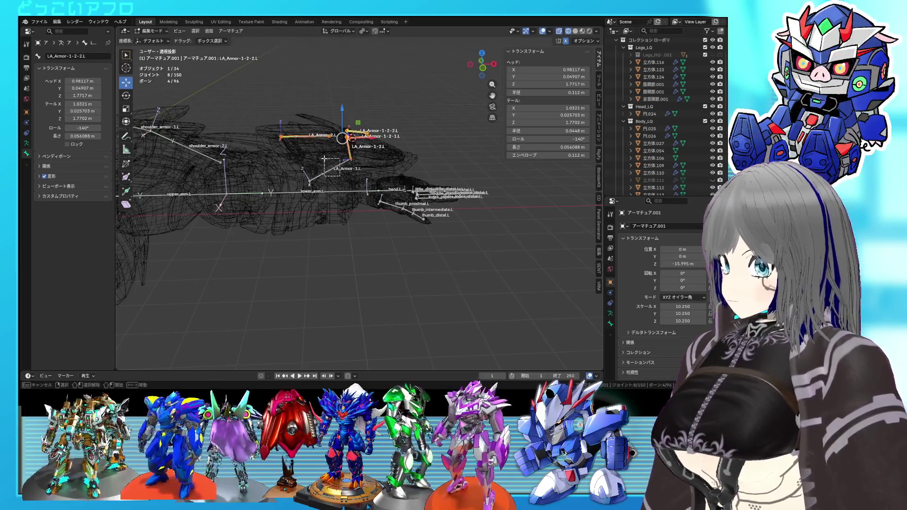
{"action": "right_click", "coordinate": [382, 161]}
{"action": "left_click", "coordinate": [378, 164]}
{"action": "mouse_move", "coordinate": [377, 164]}
{"action": "middle_mouse_down"}
{"action": "mouse_move", "coordinate": [369, 156]}
{"action": "mouse_move", "coordinate": [378, 155]}
{"action": "middle_mouse_up"}
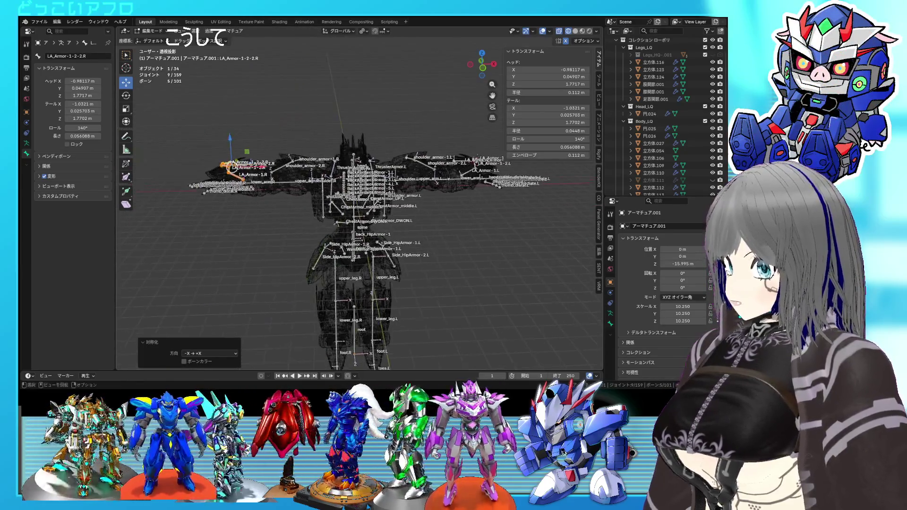
{"action": "middle_click_drag", "start_coordinate": [331, 177], "coordinate": [338, 185]}
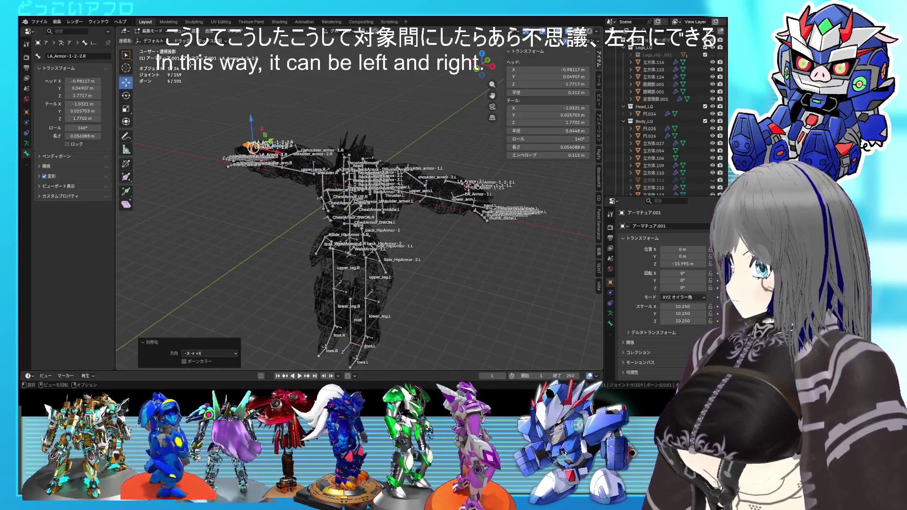
Return to Object Mode, show rendered shading and save the file.
{"action": "left_click", "coordinate": [156, 31]}
{"action": "left_click", "coordinate": [162, 42]}
{"action": "middle_click_drag", "start_coordinate": [330, 212], "coordinate": [359, 203]}
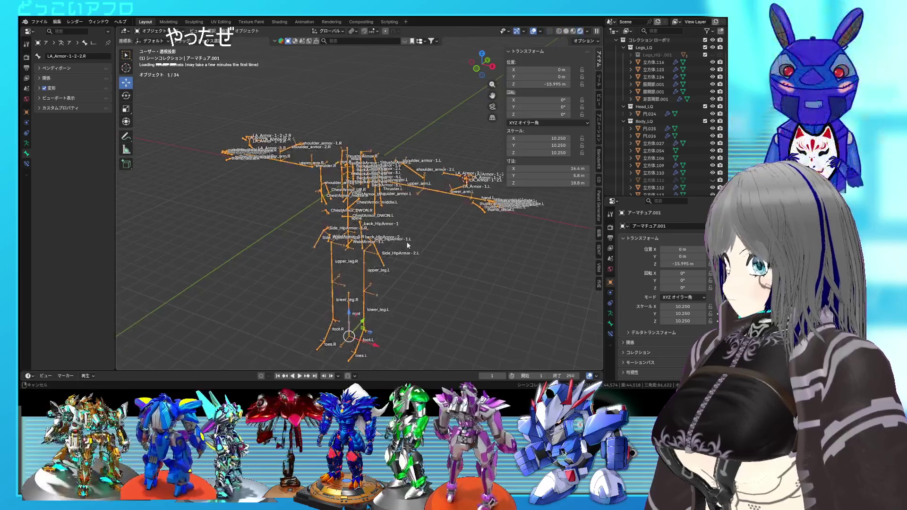
{"action": "key", "text": "shift+z"}
{"action": "key", "text": "ctrl+s"}
{"action": "scroll", "coordinate": [397, 230], "scroll_direction": "up", "scroll_amount": 5}
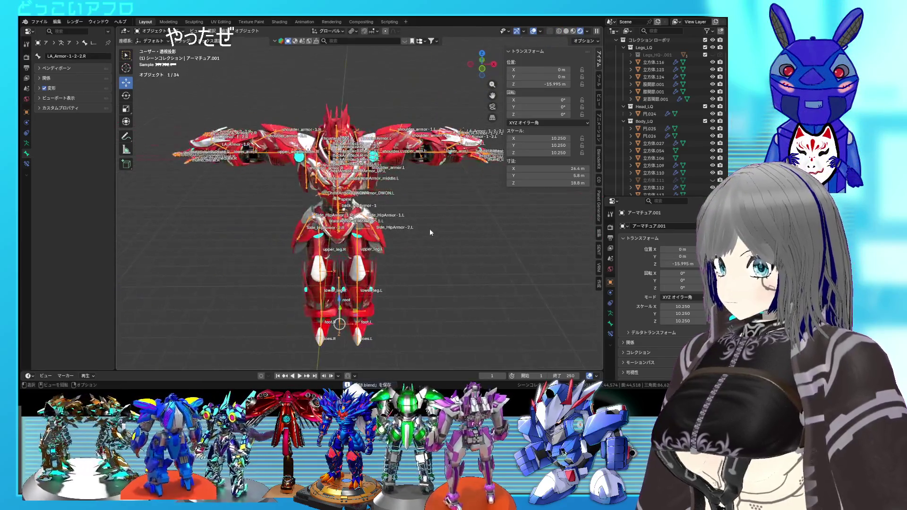
{"action": "middle_click_drag", "start_coordinate": [424, 232], "coordinate": [440, 231]}
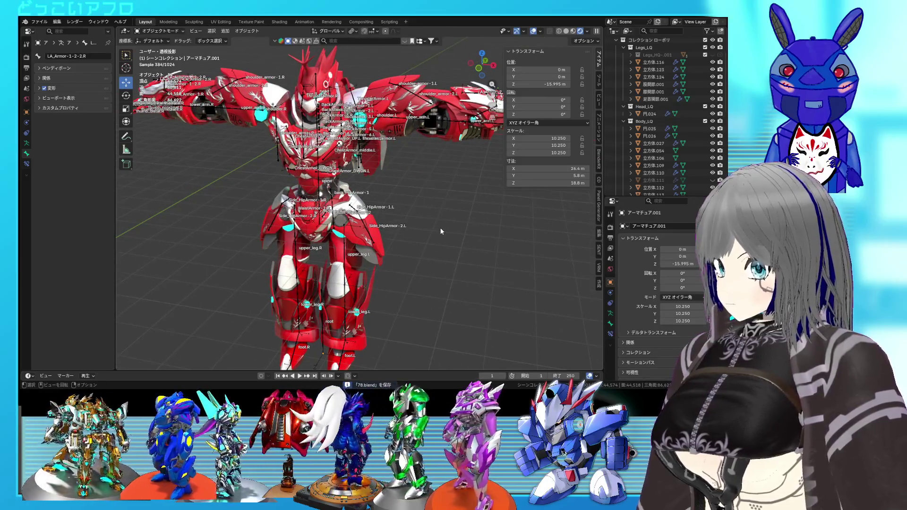
{"action": "mouse_move", "coordinate": [352, 142]}
{"action": "middle_mouse_down"}
{"action": "mouse_move", "coordinate": [339, 186]}
{"action": "mouse_move", "coordinate": [347, 123]}
{"action": "mouse_move", "coordinate": [394, 154]}
{"action": "middle_mouse_up"}
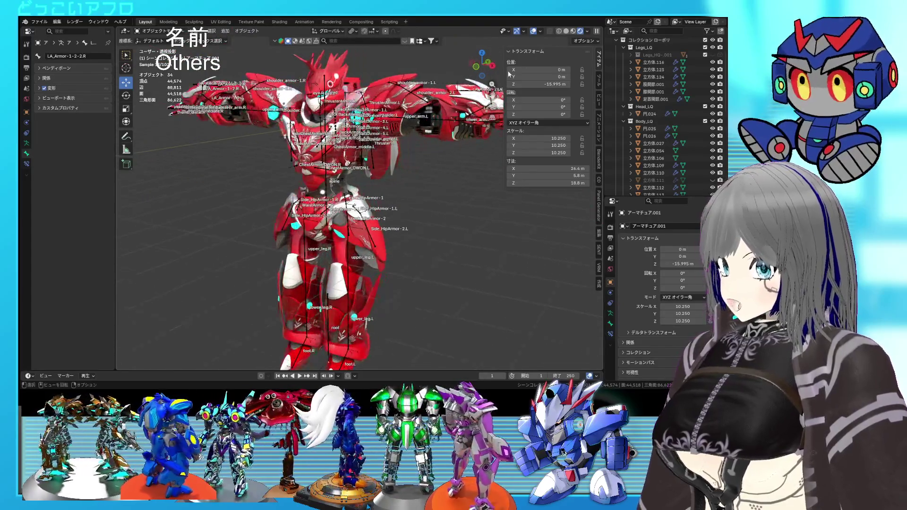
Toggle overlays off and back on, then uncheck Names in the armature's Viewport Display settings.
{"action": "key", "text": "shift+alt+z"}
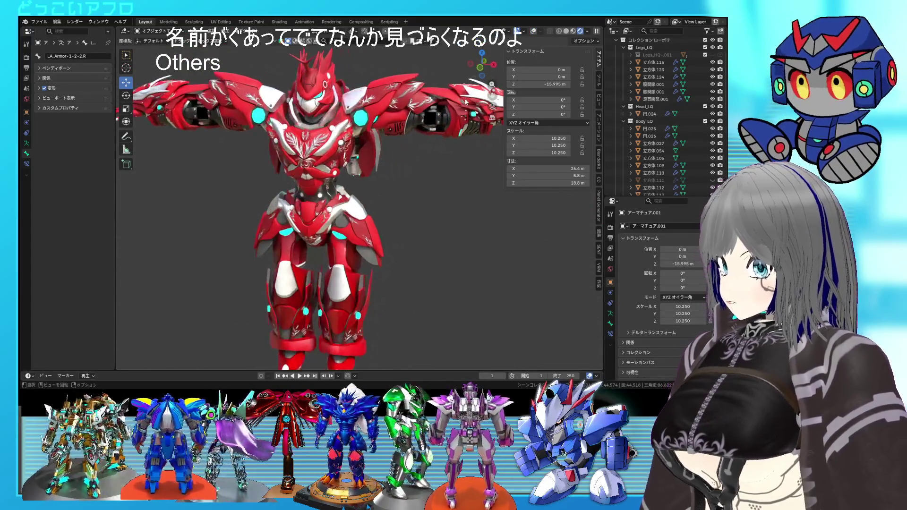
{"action": "key", "text": "shift+alt+z"}
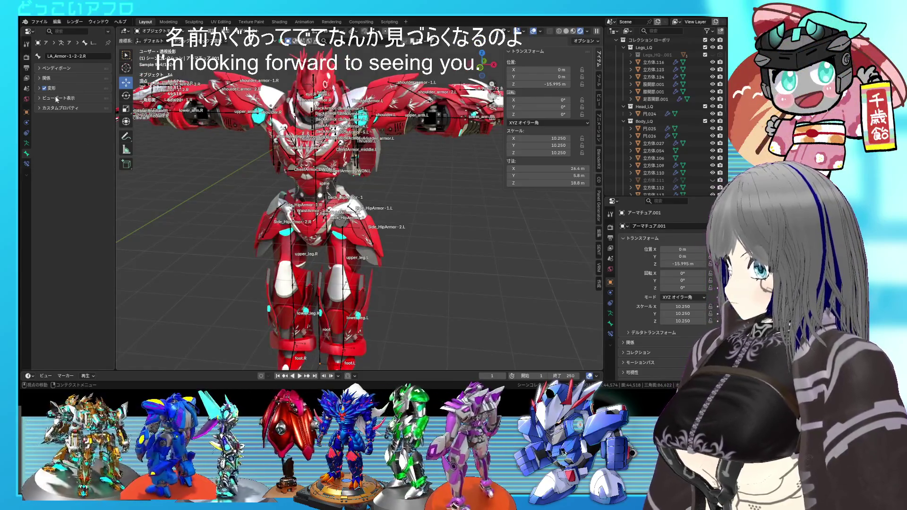
{"action": "left_click", "coordinate": [27, 133]}
{"action": "left_click", "coordinate": [28, 144]}
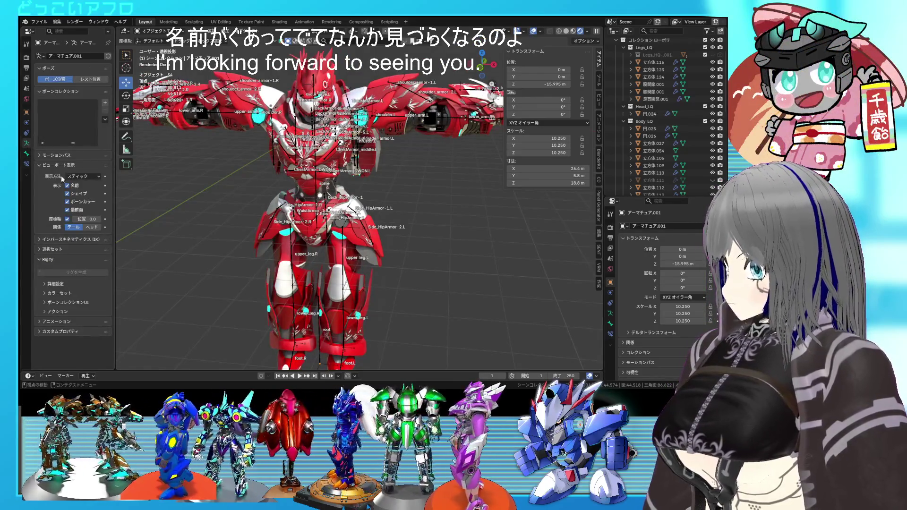
{"action": "left_click", "coordinate": [67, 186]}
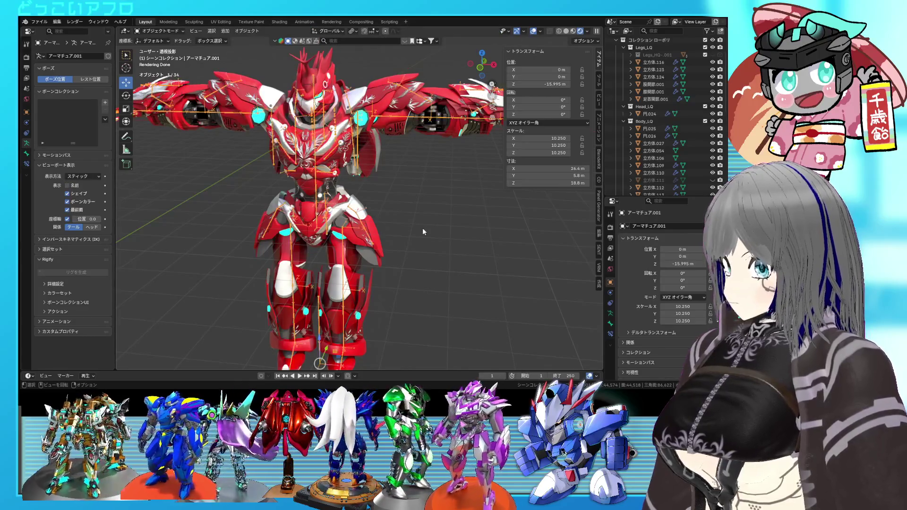
{"action": "mouse_move", "coordinate": [423, 227]}
{"action": "middle_mouse_down"}
{"action": "mouse_move", "coordinate": [404, 229]}
{"action": "mouse_move", "coordinate": [403, 190]}
{"action": "mouse_move", "coordinate": [332, 193]}
{"action": "mouse_move", "coordinate": [397, 204]}
{"action": "mouse_move", "coordinate": [475, 192]}
{"action": "mouse_move", "coordinate": [430, 233]}
{"action": "middle_mouse_up"}
Save the file and re-enable bone Names in the armature's Viewport Display.
{"action": "key", "text": "ctrl+s"}
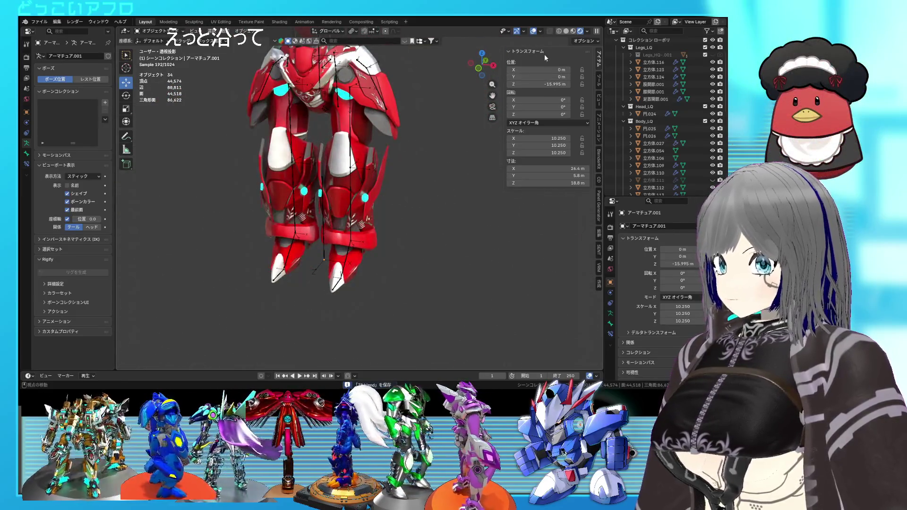
{"action": "mouse_move", "coordinate": [450, 140]}
{"action": "middle_mouse_down"}
{"action": "mouse_move", "coordinate": [365, 242]}
{"action": "mouse_move", "coordinate": [377, 247]}
{"action": "mouse_move", "coordinate": [294, 241]}
{"action": "mouse_move", "coordinate": [401, 237]}
{"action": "mouse_move", "coordinate": [339, 252]}
{"action": "mouse_move", "coordinate": [398, 234]}
{"action": "mouse_move", "coordinate": [470, 240]}
{"action": "mouse_move", "coordinate": [404, 245]}
{"action": "mouse_move", "coordinate": [413, 246]}
{"action": "mouse_move", "coordinate": [393, 305]}
{"action": "middle_mouse_up"}
{"action": "key", "text": "ctrl+s"}
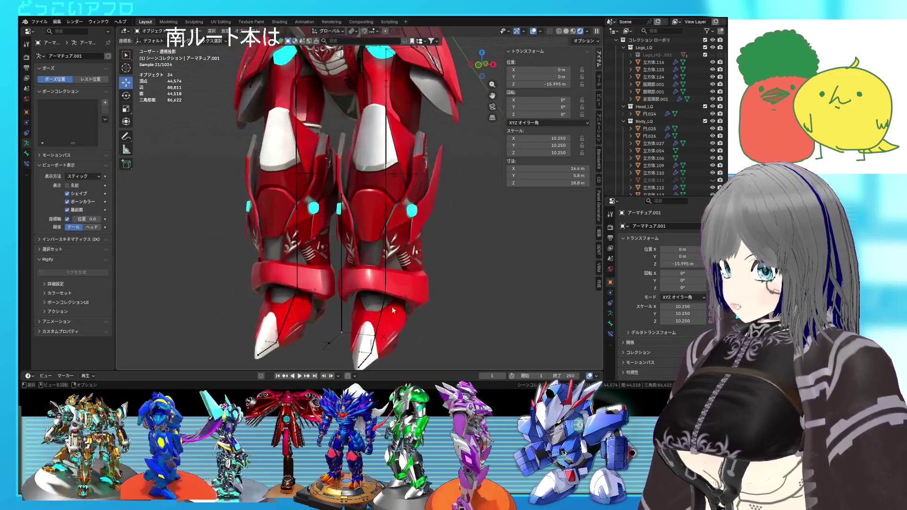
{"action": "left_click", "coordinate": [69, 185]}
Select leg armor mesh 立方体.116, view its modifiers, then select lower-leg mesh 立方体.124.
{"action": "mouse_move", "coordinate": [432, 257]}
{"action": "middle_mouse_down"}
{"action": "mouse_move", "coordinate": [398, 304]}
{"action": "mouse_move", "coordinate": [401, 327]}
{"action": "mouse_move", "coordinate": [358, 325]}
{"action": "mouse_move", "coordinate": [426, 320]}
{"action": "middle_mouse_up"}
{"action": "scroll", "coordinate": [411, 240], "scroll_direction": "up", "scroll_amount": 2}
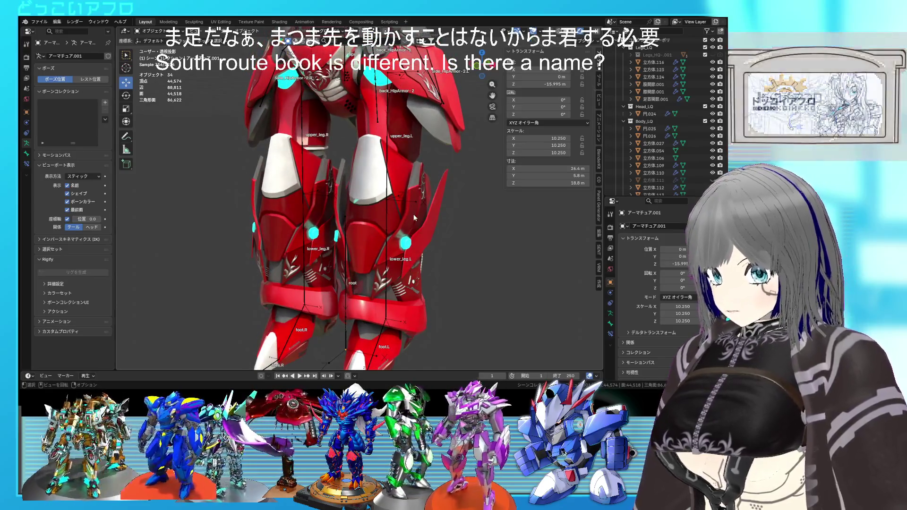
{"action": "middle_click_drag", "start_coordinate": [413, 213], "coordinate": [417, 250], "text": "shift"}
{"action": "mouse_move", "coordinate": [415, 190]}
{"action": "middle_mouse_down", "text": "shift"}
{"action": "mouse_move", "coordinate": [414, 231]}
{"action": "mouse_move", "coordinate": [415, 222]}
{"action": "middle_mouse_up", "text": "shift"}
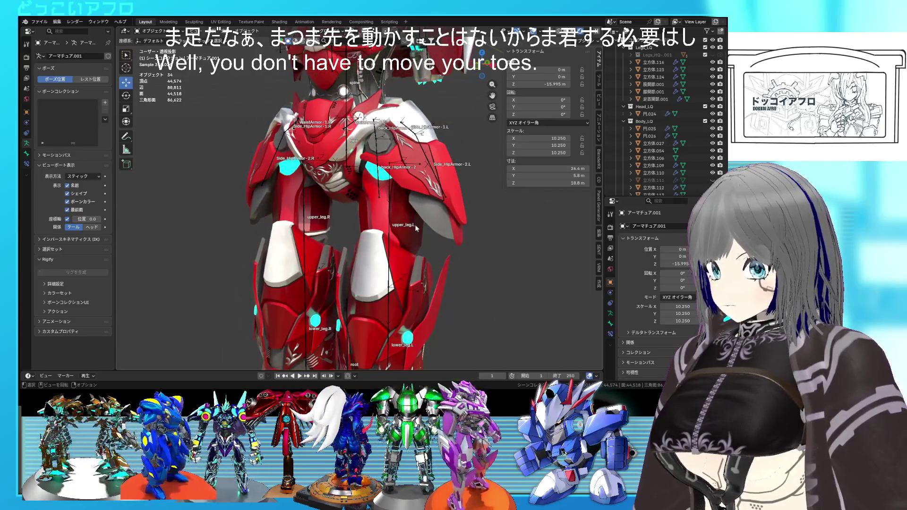
{"action": "left_click", "coordinate": [414, 225]}
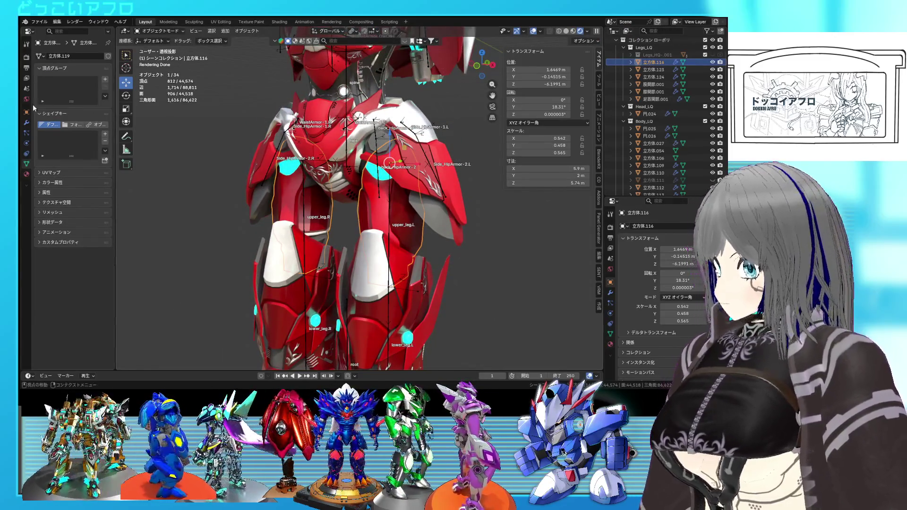
{"action": "left_click", "coordinate": [26, 123]}
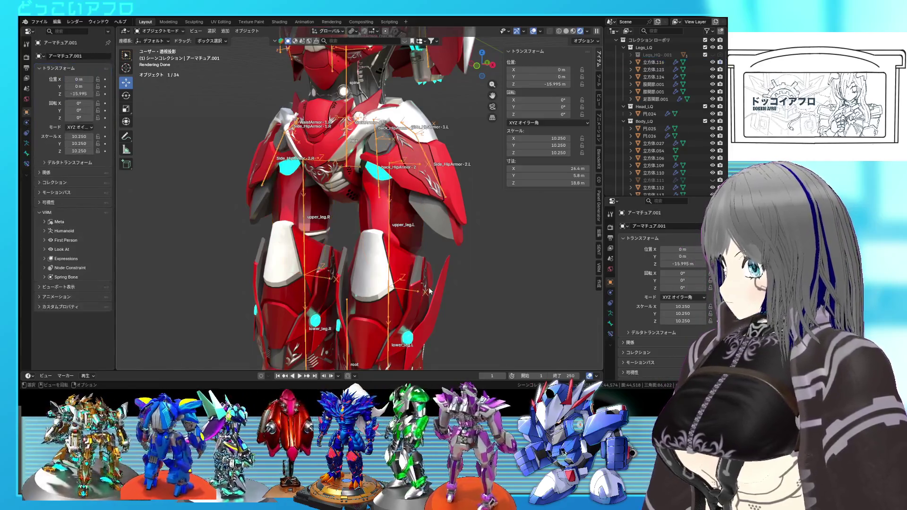
{"action": "left_click", "coordinate": [430, 289]}
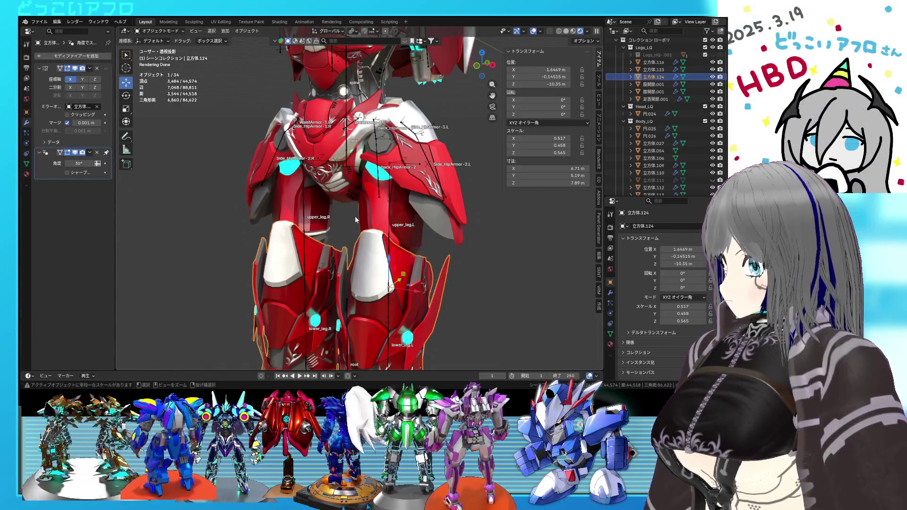
{"action": "middle_click_drag", "start_coordinate": [395, 233], "coordinate": [396, 178], "text": "shift"}
In wireframe, join the small ankle armor piece into the lower leg armor.
{"action": "key", "text": "shift+z"}
{"action": "left_click", "coordinate": [408, 156]}
{"action": "left_click", "coordinate": [401, 200], "text": "shift"}
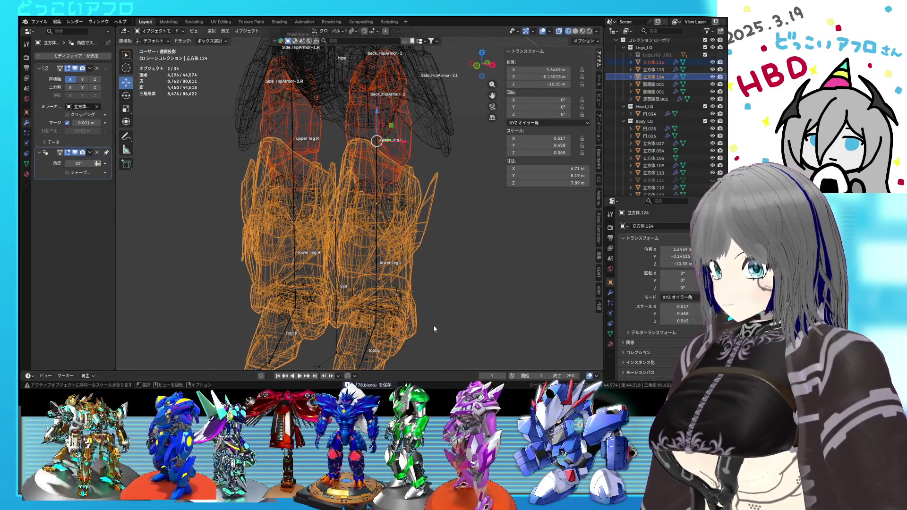
{"action": "left_click", "coordinate": [401, 306]}
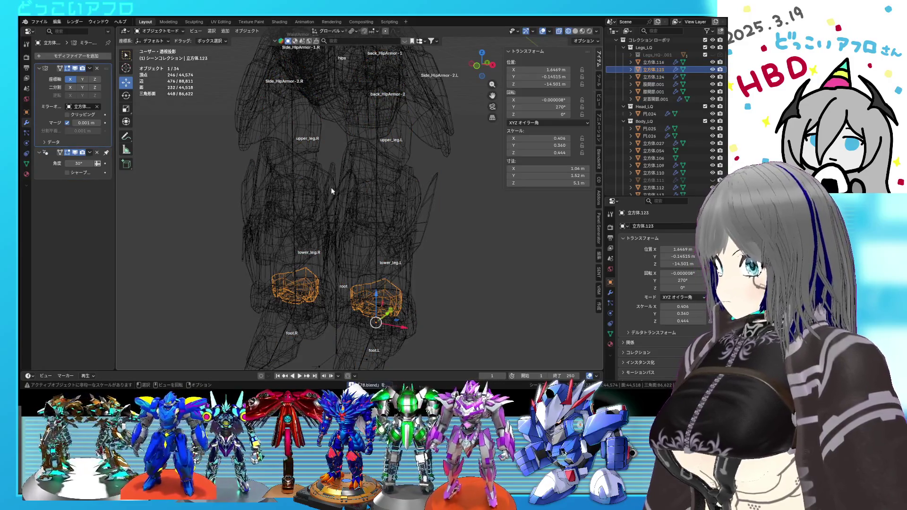
{"action": "left_click", "coordinate": [417, 260], "text": "shift"}
{"action": "right_click", "coordinate": [412, 249]}
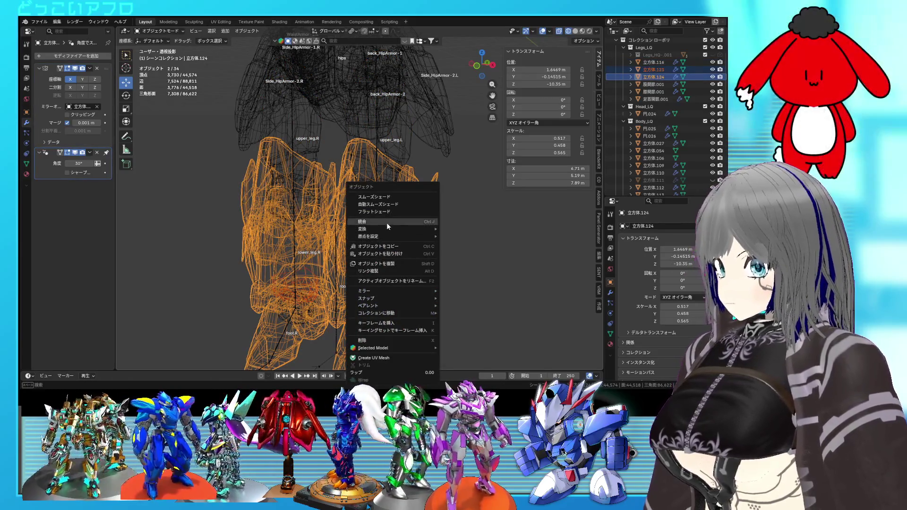
{"action": "left_click", "coordinate": [386, 223]}
Remove the knee spheres' Subdivision Surface modifier and join them into the lower leg armor.
{"action": "mouse_move", "coordinate": [412, 228]}
{"action": "middle_mouse_down"}
{"action": "mouse_move", "coordinate": [264, 197]}
{"action": "mouse_move", "coordinate": [278, 177]}
{"action": "mouse_move", "coordinate": [279, 212]}
{"action": "mouse_move", "coordinate": [324, 183]}
{"action": "middle_mouse_up"}
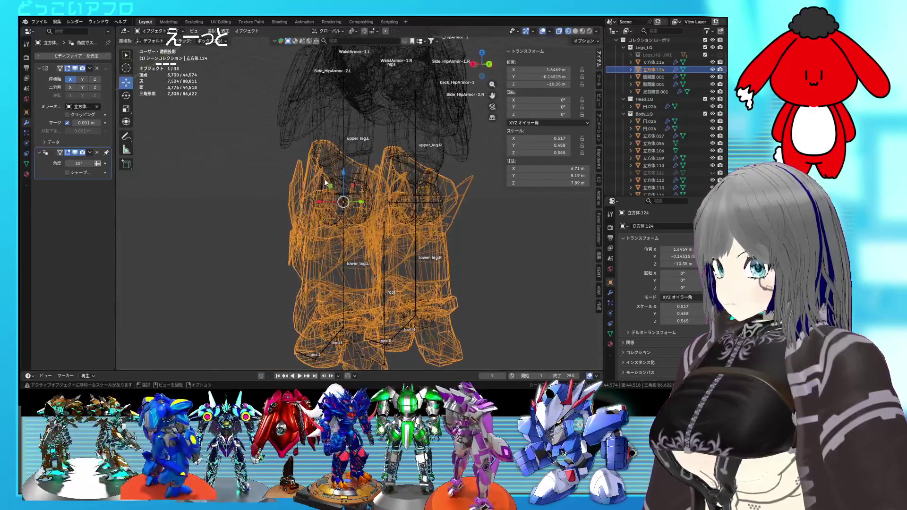
{"action": "left_click", "coordinate": [360, 202]}
{"action": "left_click", "coordinate": [361, 165]}
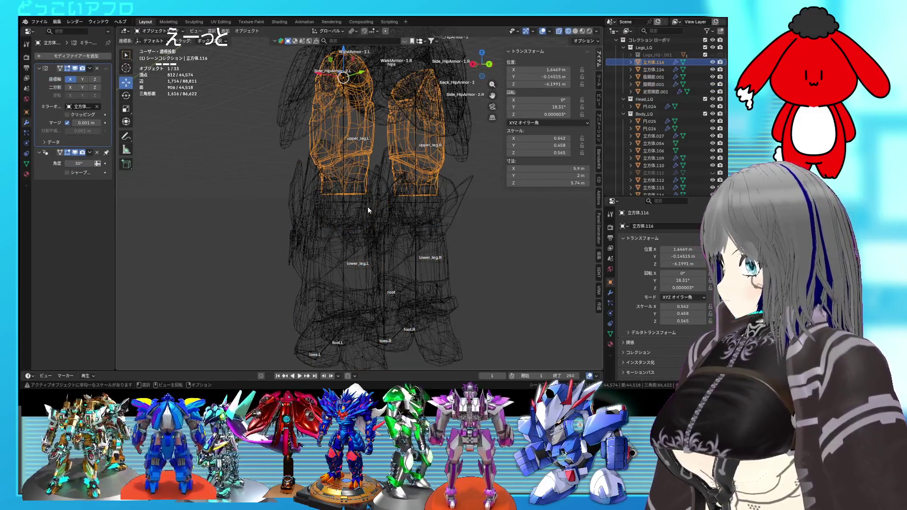
{"action": "left_click", "coordinate": [369, 211]}
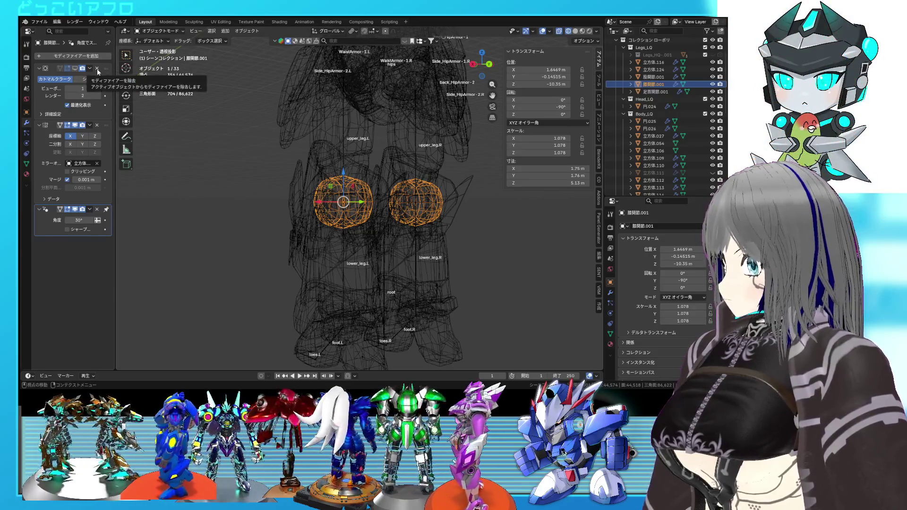
{"action": "left_click", "coordinate": [97, 69]}
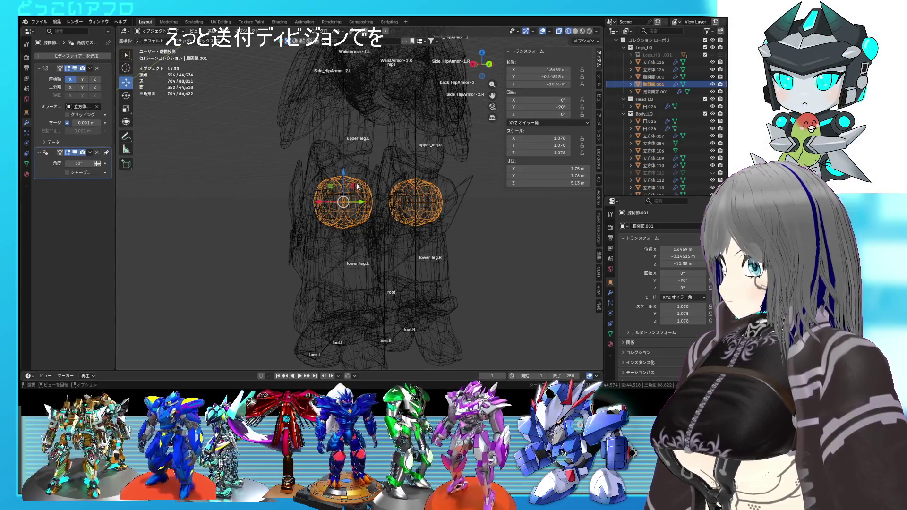
{"action": "mouse_move", "coordinate": [371, 217]}
{"action": "middle_mouse_down"}
{"action": "mouse_move", "coordinate": [416, 222]}
{"action": "mouse_move", "coordinate": [330, 226]}
{"action": "middle_mouse_up"}
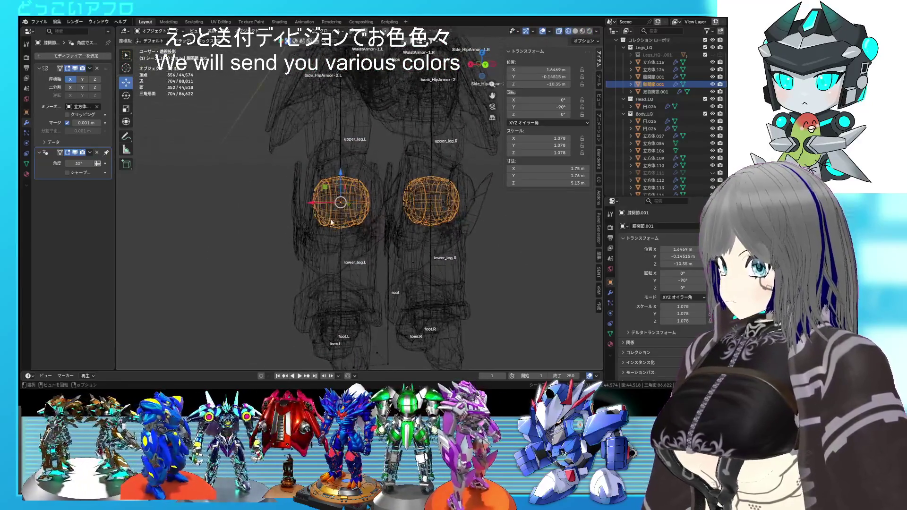
{"action": "left_click", "coordinate": [308, 228]}
{"action": "right_click", "coordinate": [326, 219]}
{"action": "left_click", "coordinate": [326, 219]}
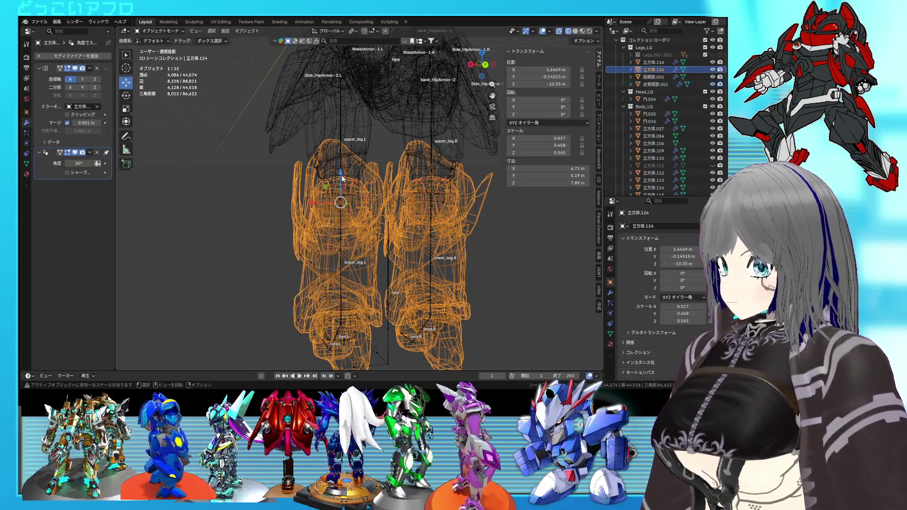
Join the lower leg armor into the upper leg armor as the active object.
{"action": "left_click", "coordinate": [358, 151]}
{"action": "left_click", "coordinate": [359, 223]}
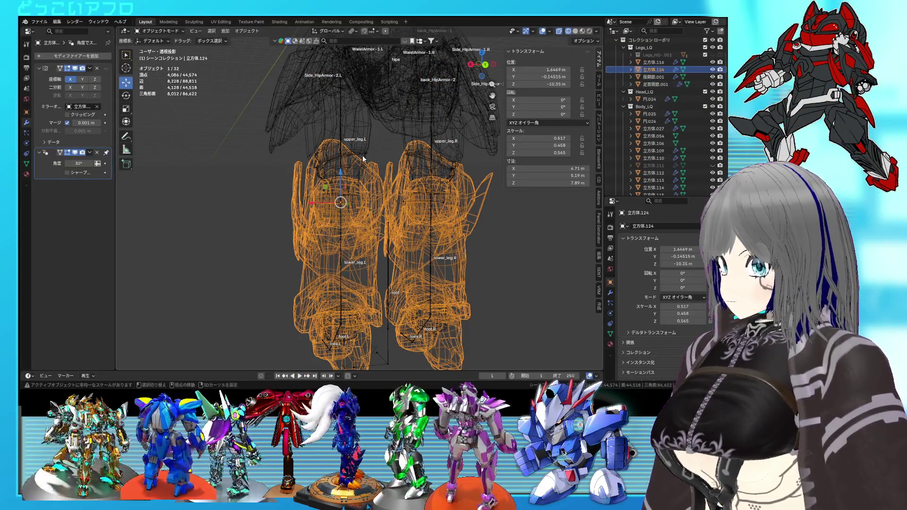
{"action": "left_click", "coordinate": [362, 155], "text": "shift"}
{"action": "left_click", "coordinate": [362, 207]}
{"action": "left_click", "coordinate": [362, 152], "text": "shift"}
{"action": "right_click", "coordinate": [363, 152]}
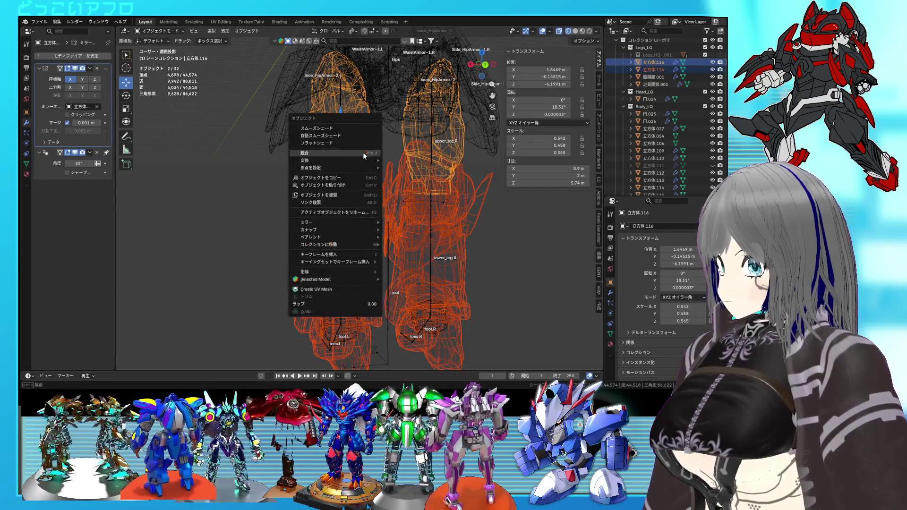
{"action": "left_click", "coordinate": [355, 169]}
Join the ankle joint spheres into the leg mesh, undoing an accidental Convert to Mesh.
{"action": "mouse_move", "coordinate": [355, 169]}
{"action": "middle_mouse_down"}
{"action": "mouse_move", "coordinate": [445, 179]}
{"action": "mouse_move", "coordinate": [404, 207]}
{"action": "mouse_move", "coordinate": [417, 216]}
{"action": "mouse_move", "coordinate": [421, 141]}
{"action": "middle_mouse_up"}
{"action": "left_click", "coordinate": [360, 252]}
{"action": "left_click", "coordinate": [362, 240]}
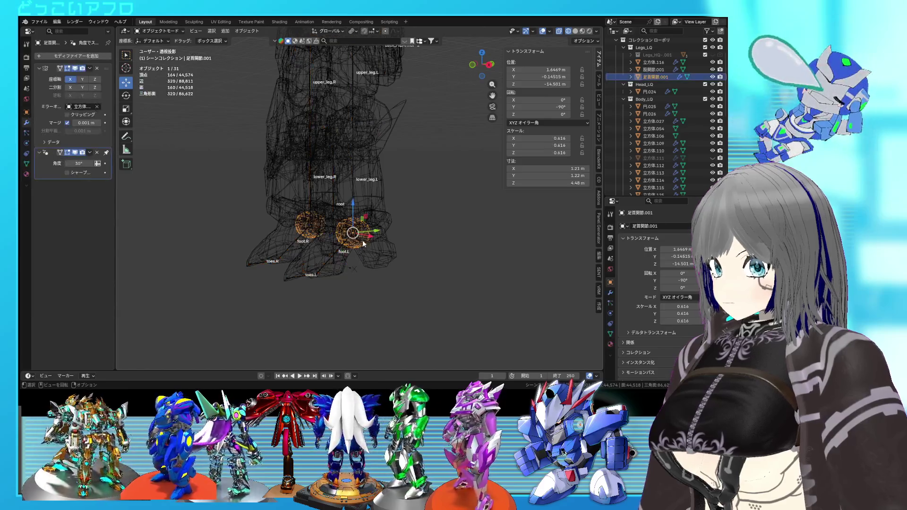
{"action": "scroll", "coordinate": [371, 246], "scroll_direction": "up", "scroll_amount": 3}
{"action": "left_click", "coordinate": [383, 239], "text": "shift"}
{"action": "right_click", "coordinate": [384, 239]}
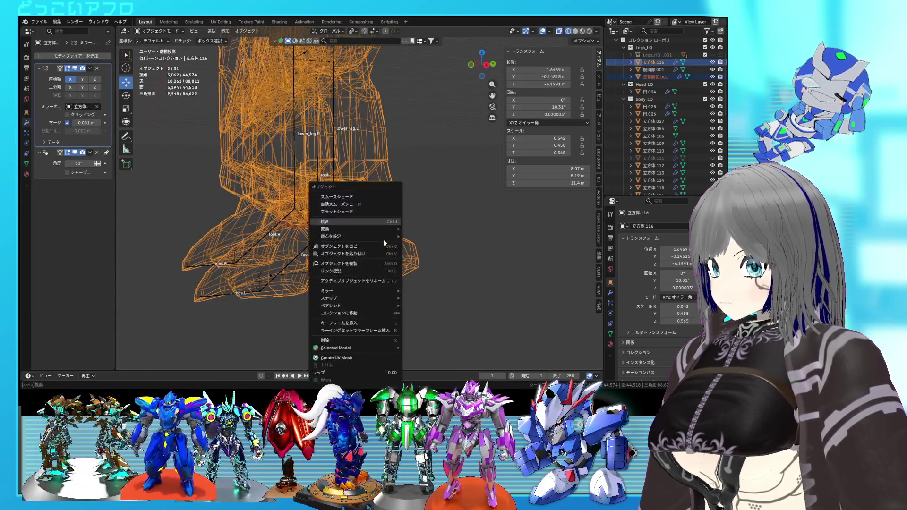
{"action": "mouse_move", "coordinate": [403, 234]}
{"action": "left_click", "coordinate": [435, 233]}
{"action": "key", "text": "ctrl+z"}
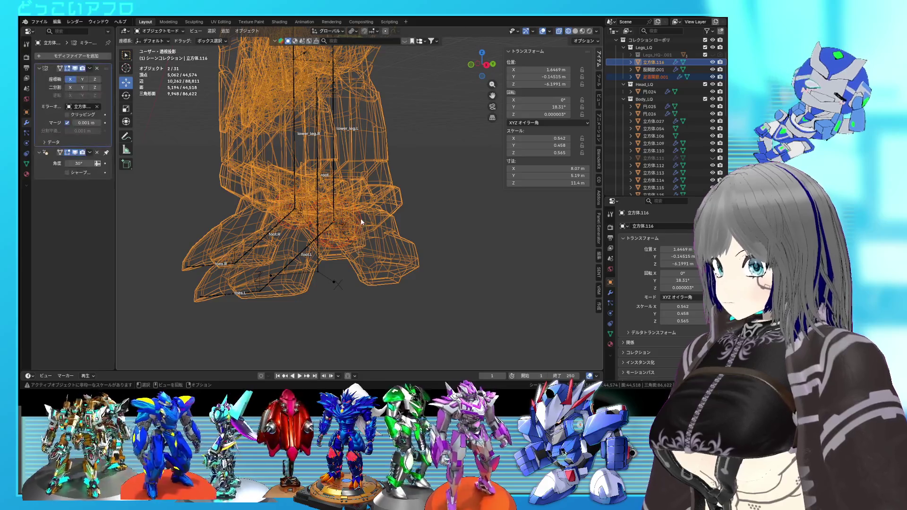
{"action": "key", "text": "ctrl+z"}
{"action": "left_click", "coordinate": [381, 239], "text": "shift"}
{"action": "left_click", "coordinate": [366, 233], "text": "shift"}
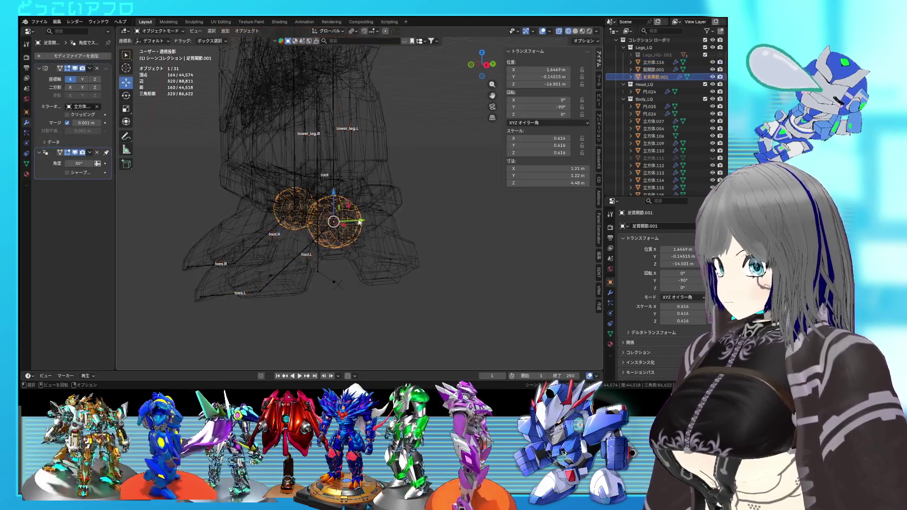
{"action": "left_click", "coordinate": [383, 223], "text": "shift"}
{"action": "right_click", "coordinate": [384, 222]}
{"action": "left_click", "coordinate": [380, 217]}
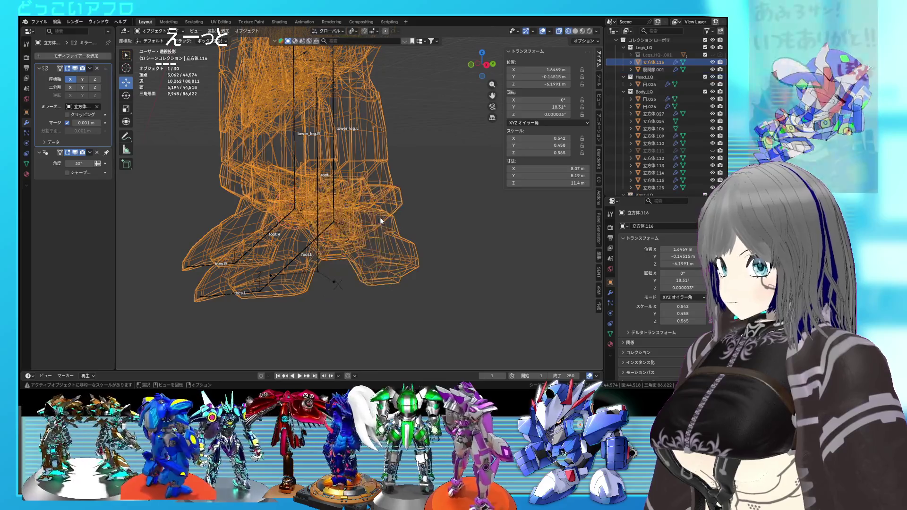
Join the hip joint spheres 股関節.001 into the leg mesh 立方体.116.
{"action": "left_click", "coordinate": [648, 70]}
{"action": "key", "text": "KP_Decimal"}
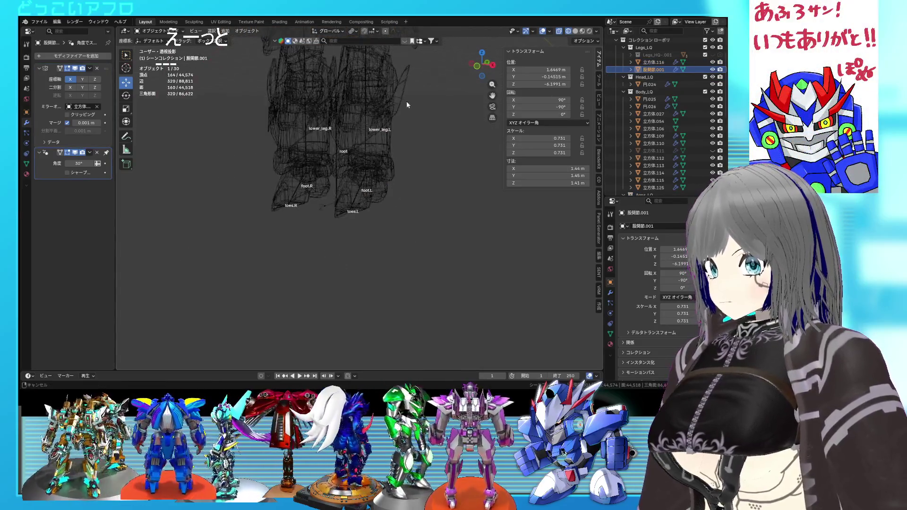
{"action": "mouse_move", "coordinate": [381, 221]}
{"action": "middle_mouse_down"}
{"action": "mouse_move", "coordinate": [393, 219]}
{"action": "mouse_move", "coordinate": [393, 202]}
{"action": "middle_mouse_up"}
{"action": "left_click", "coordinate": [384, 190], "text": "shift"}
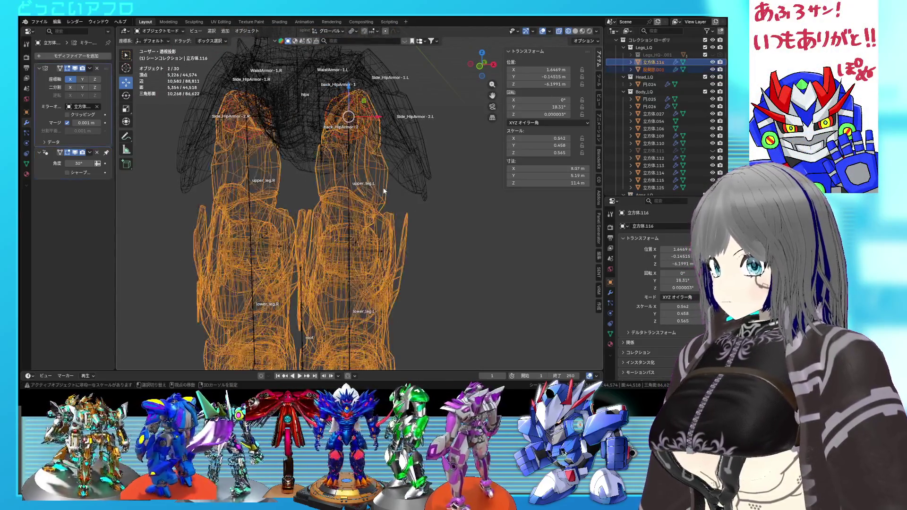
{"action": "right_click", "coordinate": [384, 190]}
{"action": "left_click", "coordinate": [384, 190]}
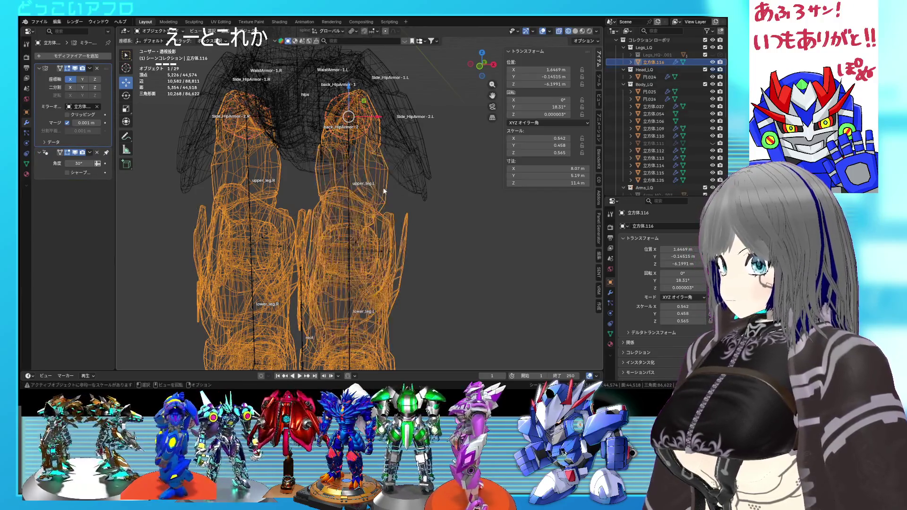
{"action": "mouse_move", "coordinate": [383, 191]}
{"action": "middle_mouse_down"}
{"action": "mouse_move", "coordinate": [427, 205]}
{"action": "mouse_move", "coordinate": [438, 222]}
{"action": "mouse_move", "coordinate": [357, 220]}
{"action": "mouse_move", "coordinate": [379, 183]}
{"action": "middle_mouse_up"}
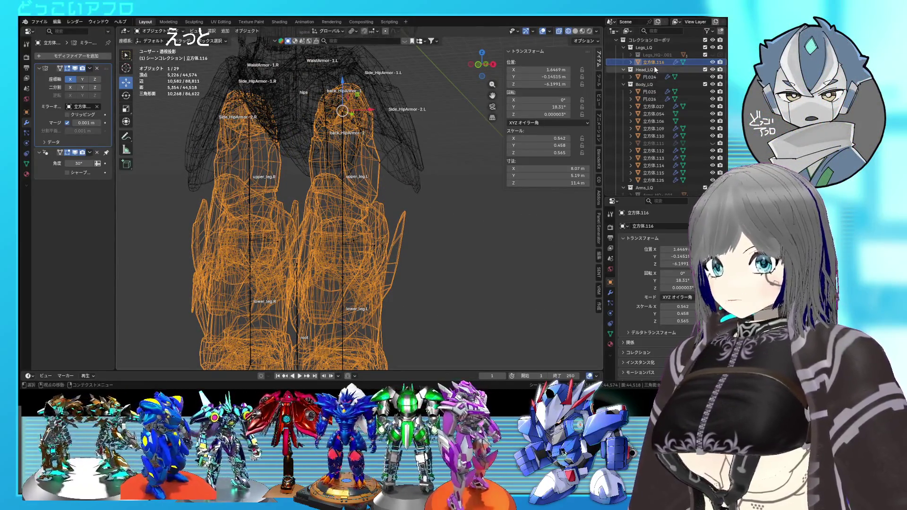
{"action": "left_click", "coordinate": [650, 77]}
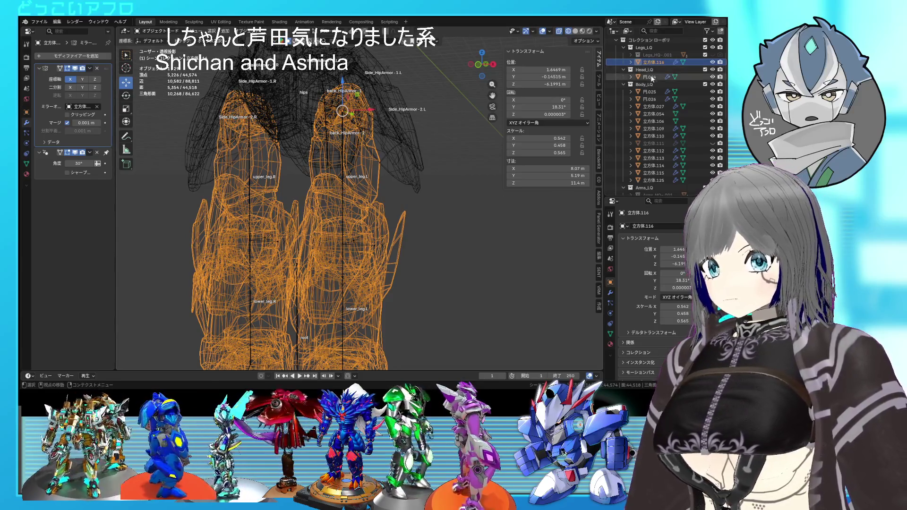
Rename 立方体.116 to 'Legs' in the Outliner, then start typing '01_' into another name.
{"action": "left_click", "coordinate": [658, 62]}
{"action": "double_click", "coordinate": [657, 62]}
{"action": "scroll", "coordinate": [656, 63], "scroll_direction": "up", "scroll_amount": 2}
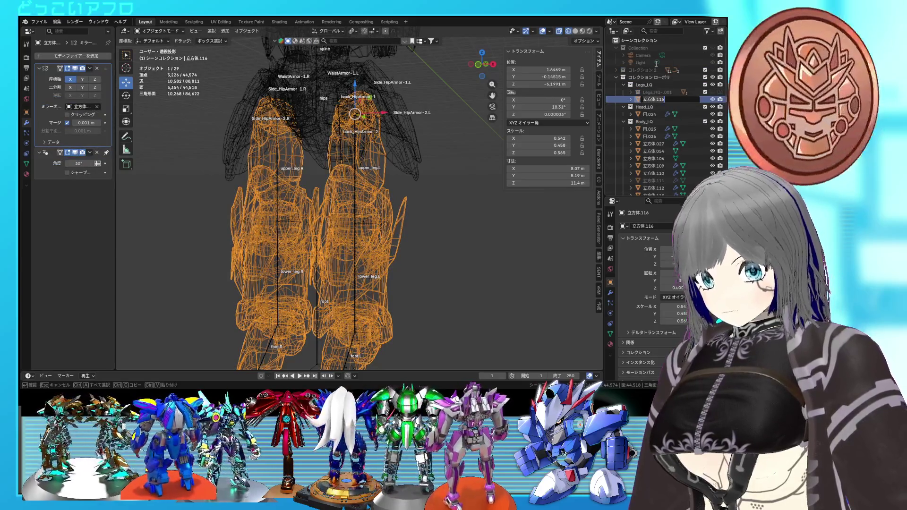
{"action": "type", "text": "Legs"}
{"action": "key", "text": "Return"}
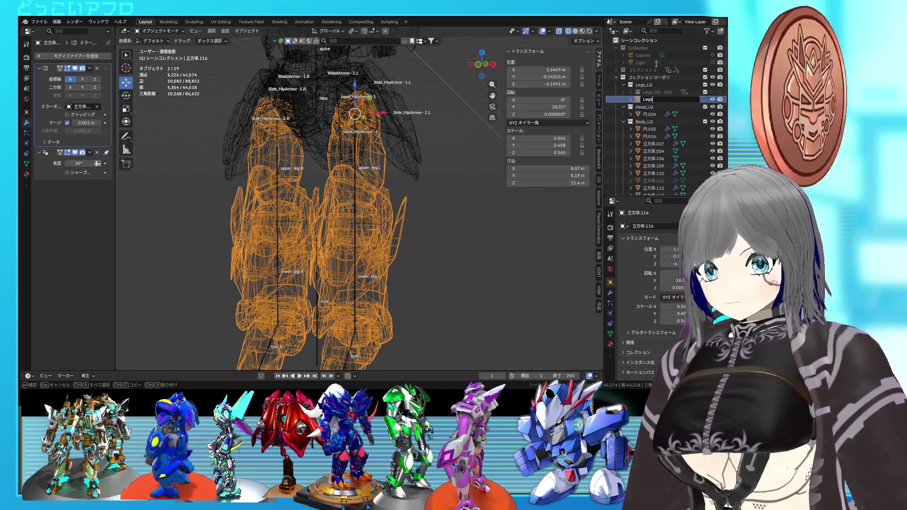
{"action": "double_click", "coordinate": [646, 99]}
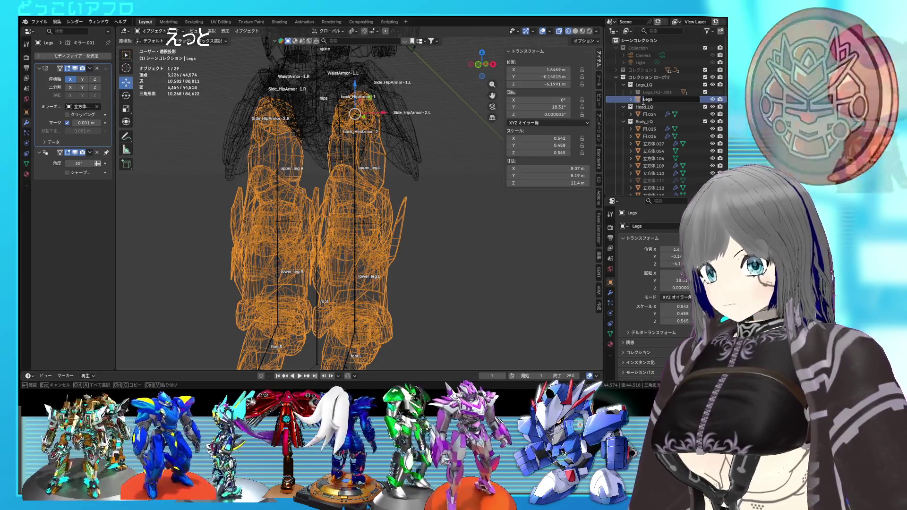
{"action": "type", "text": "01_"}
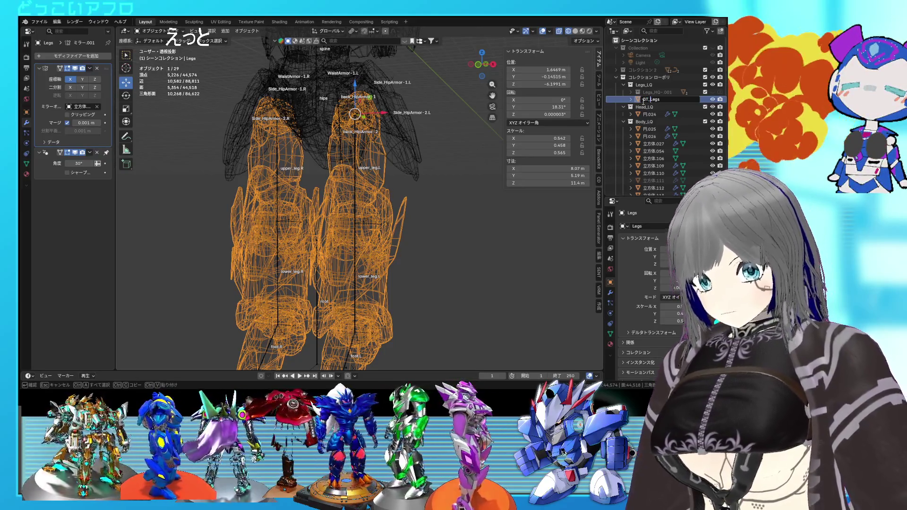
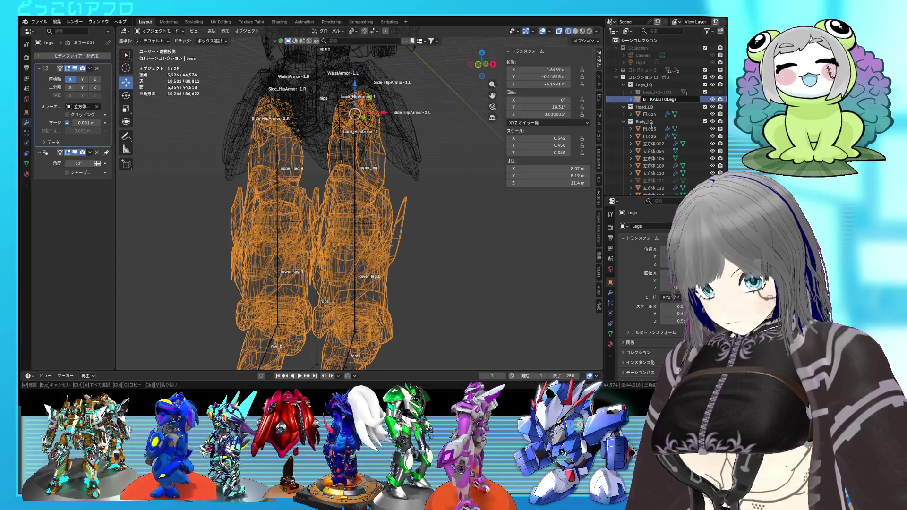
{"action": "type", "text": "-MARU"}
Confirm the BR_KABUTO-MARULegs name for the leg mesh and orbit around the hips and legs.
{"action": "key", "text": "Return"}
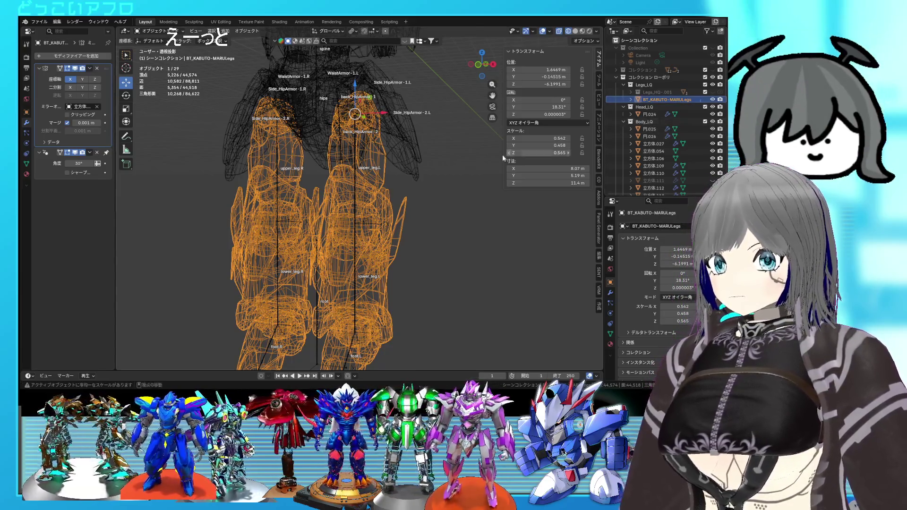
{"action": "middle_click_drag", "start_coordinate": [412, 155], "coordinate": [463, 159]}
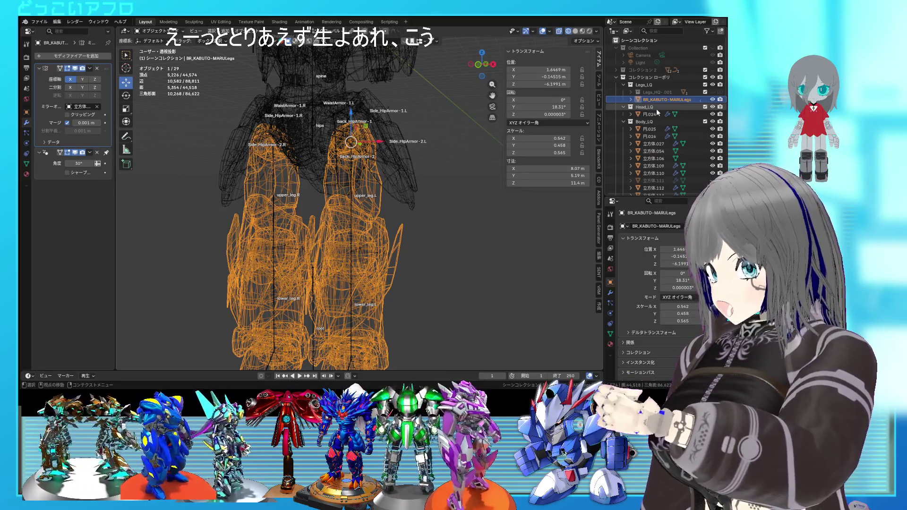
{"action": "key", "text": "shift+z"}
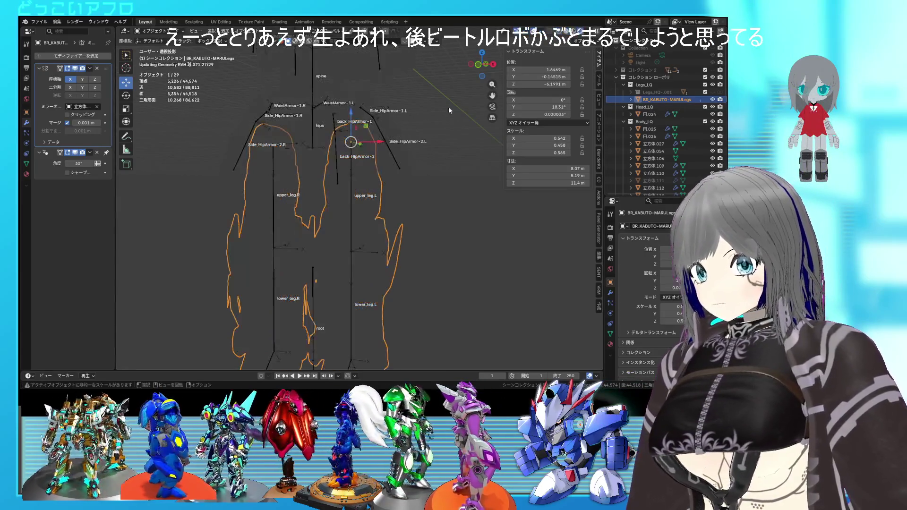
Hide overlays, unhide 立方体.111, and inspect the red robot from an orthographic back view.
{"action": "scroll", "coordinate": [423, 206], "scroll_direction": "down", "scroll_amount": 4}
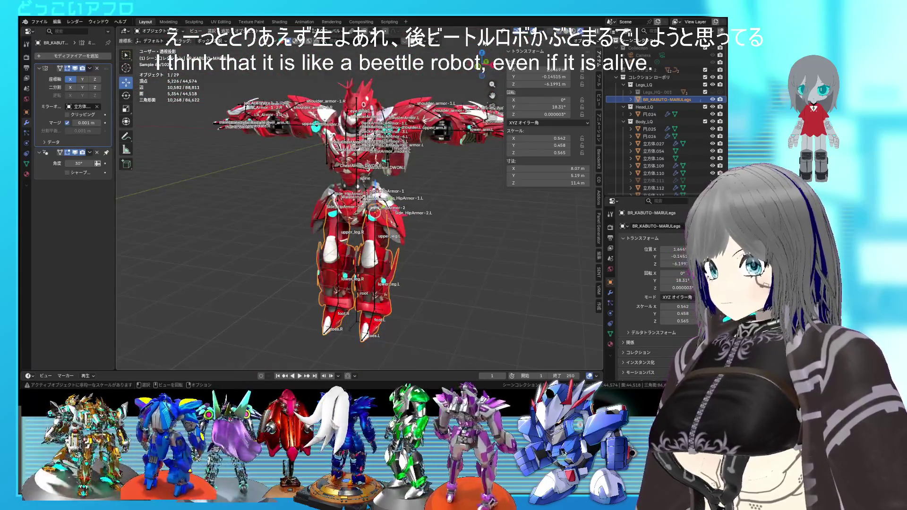
{"action": "key", "text": "shift+alt+z"}
{"action": "mouse_move", "coordinate": [418, 100]}
{"action": "middle_mouse_down"}
{"action": "mouse_move", "coordinate": [472, 90]}
{"action": "mouse_move", "coordinate": [391, 86]}
{"action": "mouse_move", "coordinate": [377, 117]}
{"action": "mouse_move", "coordinate": [330, 124]}
{"action": "middle_mouse_up"}
{"action": "scroll", "coordinate": [685, 160], "scroll_direction": "down", "scroll_amount": 3}
{"action": "left_click", "coordinate": [712, 151]}
{"action": "key", "text": "ctrl+KP_1"}
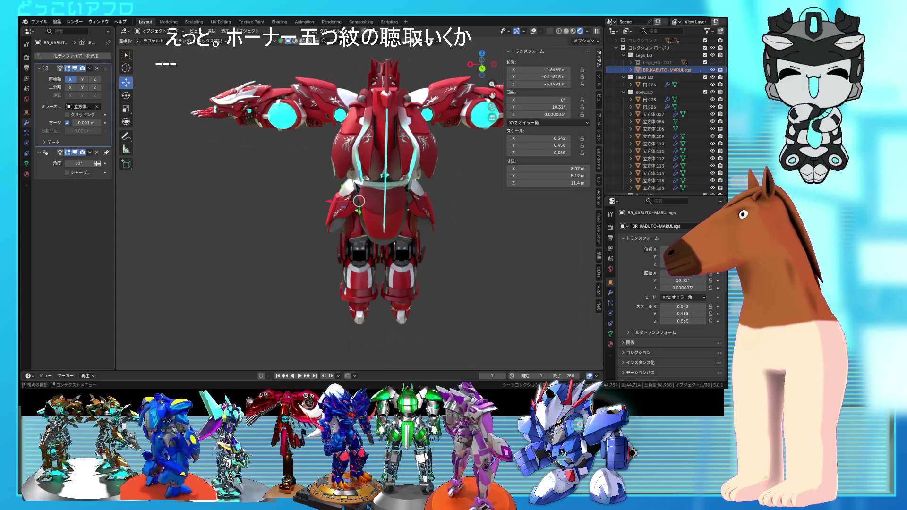
{"action": "key", "text": "KP_5"}
{"action": "mouse_move", "coordinate": [388, 243]}
{"action": "middle_mouse_down"}
{"action": "mouse_move", "coordinate": [526, 239]}
{"action": "mouse_move", "coordinate": [401, 240]}
{"action": "middle_mouse_up"}
{"action": "scroll", "coordinate": [399, 242], "scroll_direction": "up", "scroll_amount": 2}
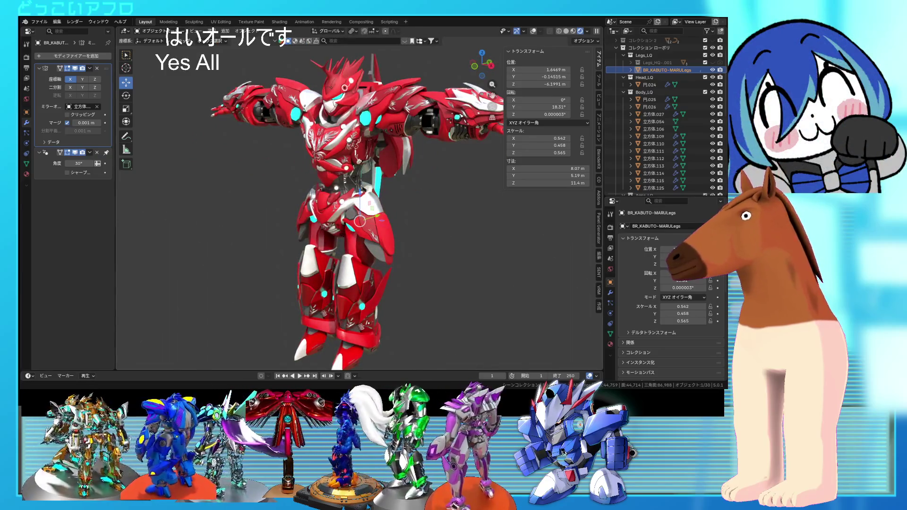
{"action": "middle_click_drag", "start_coordinate": [330, 234], "coordinate": [424, 202]}
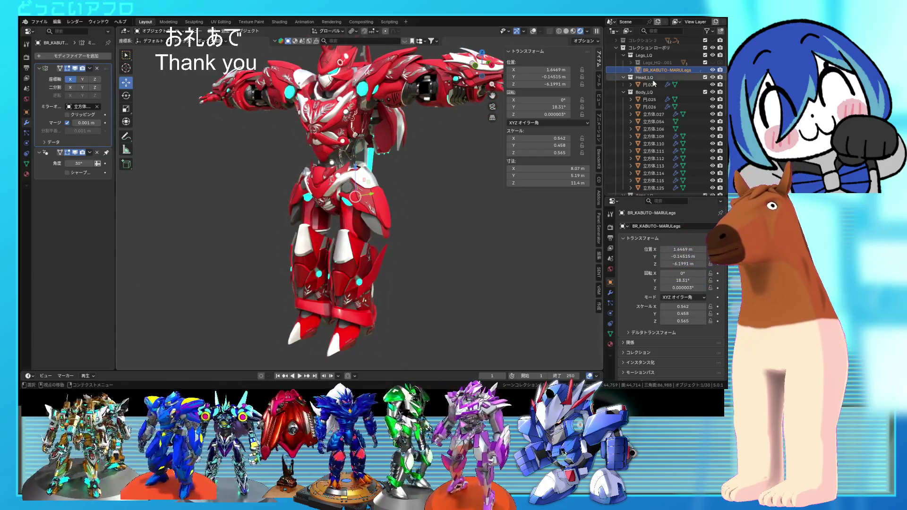
Rename the leg mesh object to BR_KABUTO-MARU_Legs in the Outliner.
{"action": "left_click", "coordinate": [655, 84]}
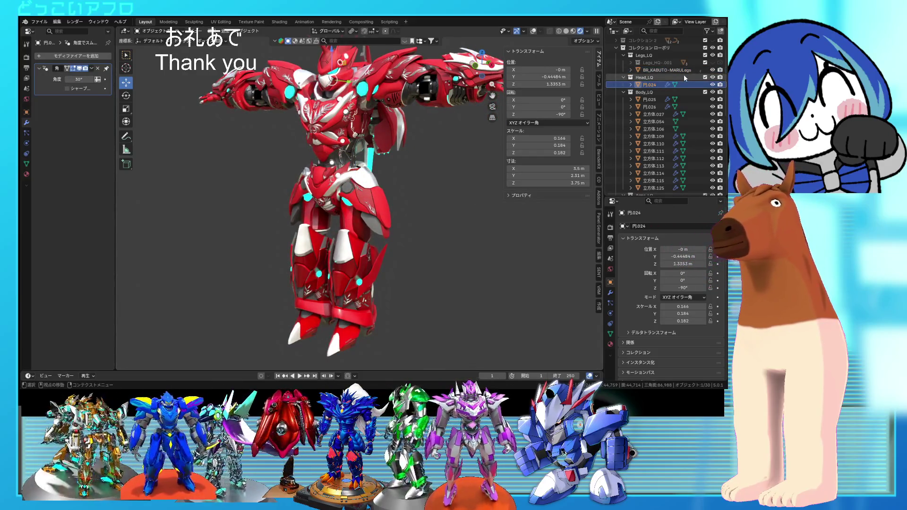
{"action": "double_click", "coordinate": [683, 70]}
{"action": "scroll", "coordinate": [684, 70], "scroll_direction": "up", "scroll_amount": 2}
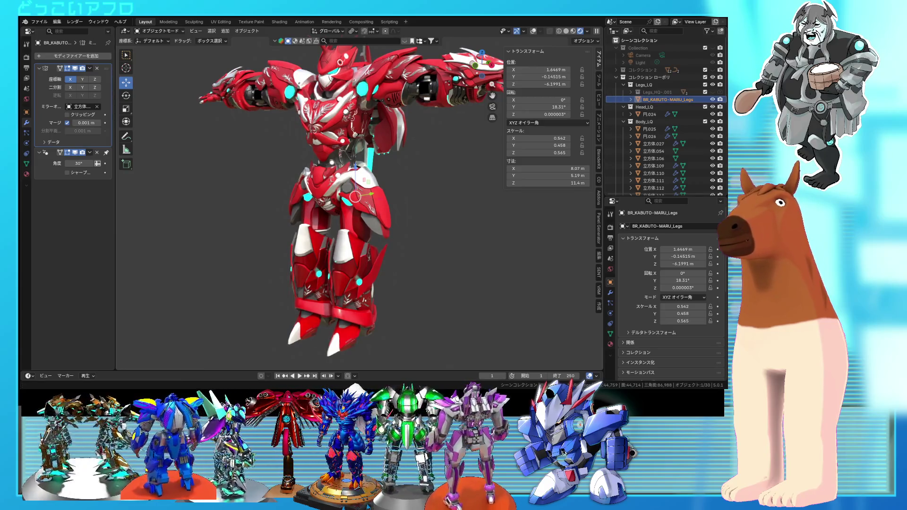
{"action": "middle_click_drag", "start_coordinate": [397, 233], "coordinate": [349, 234]}
Turn overlays back on and inspect hip armor 立方体.115 in wireframe shading.
{"action": "key", "text": "shift+z"}
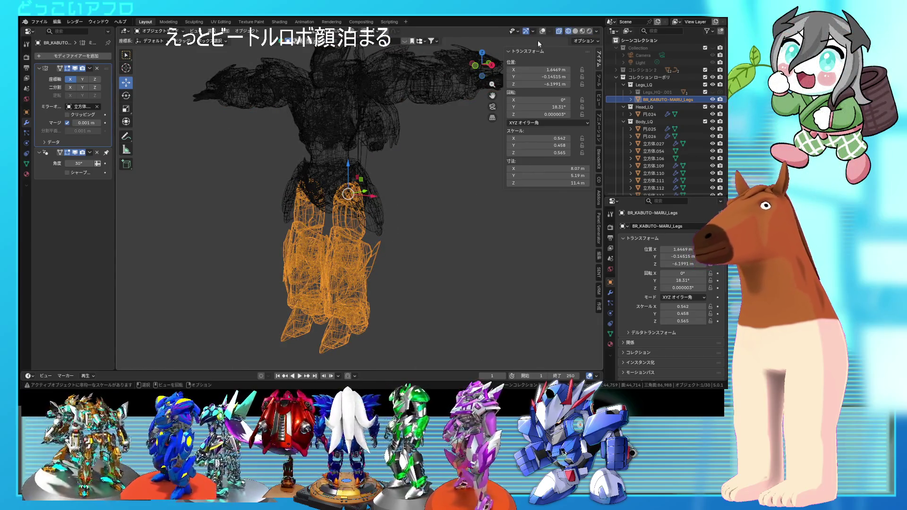
{"action": "key", "text": "shift+alt+z"}
{"action": "key", "text": "shift+z"}
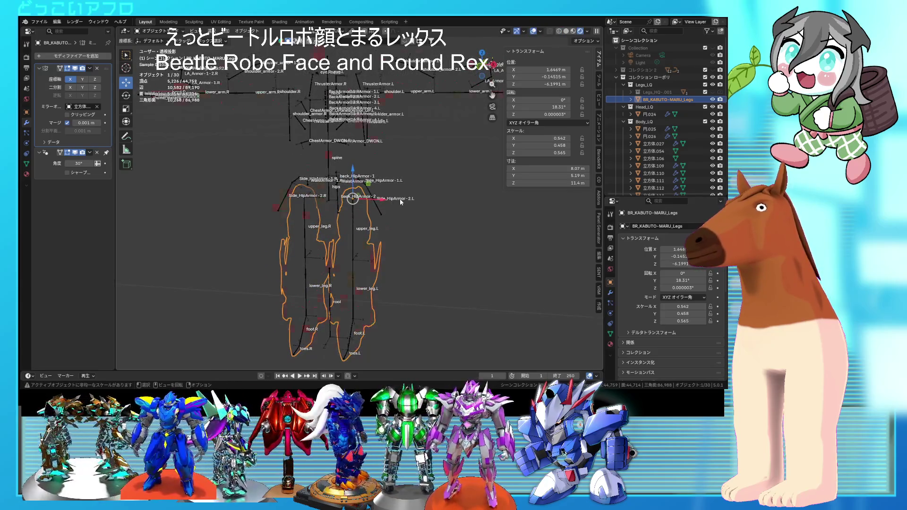
{"action": "left_click", "coordinate": [399, 198]}
{"action": "scroll", "coordinate": [399, 198], "scroll_direction": "up", "scroll_amount": 3}
{"action": "mouse_move", "coordinate": [399, 198]}
{"action": "middle_mouse_down"}
{"action": "mouse_move", "coordinate": [350, 208]}
{"action": "mouse_move", "coordinate": [481, 217]}
{"action": "mouse_move", "coordinate": [449, 228]}
{"action": "mouse_move", "coordinate": [347, 221]}
{"action": "mouse_move", "coordinate": [285, 174]}
{"action": "mouse_move", "coordinate": [477, 211]}
{"action": "mouse_move", "coordinate": [457, 229]}
{"action": "mouse_move", "coordinate": [465, 214]}
{"action": "mouse_move", "coordinate": [489, 208]}
{"action": "mouse_move", "coordinate": [401, 217]}
{"action": "middle_mouse_up"}
{"action": "key", "text": "shift+z"}
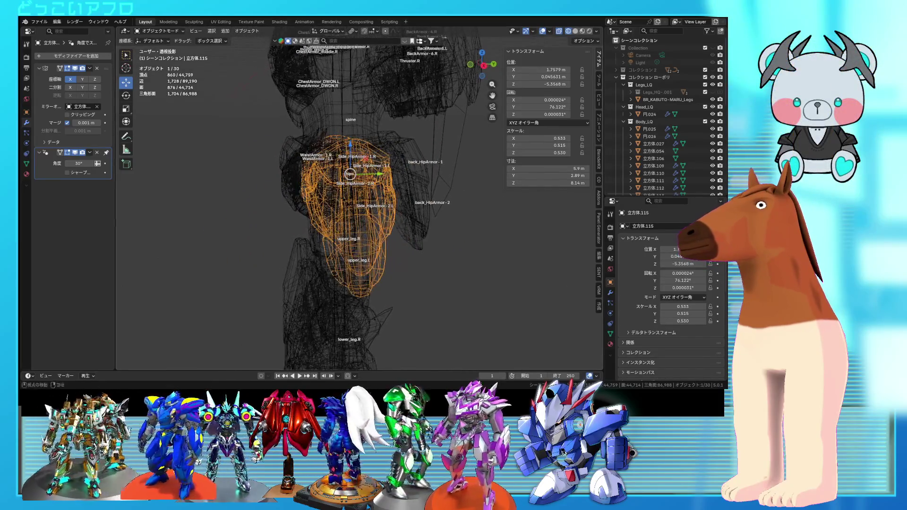
Save an incrementally numbered copy of the file, then select hip armor 立方体.112.
{"action": "left_click", "coordinate": [38, 21]}
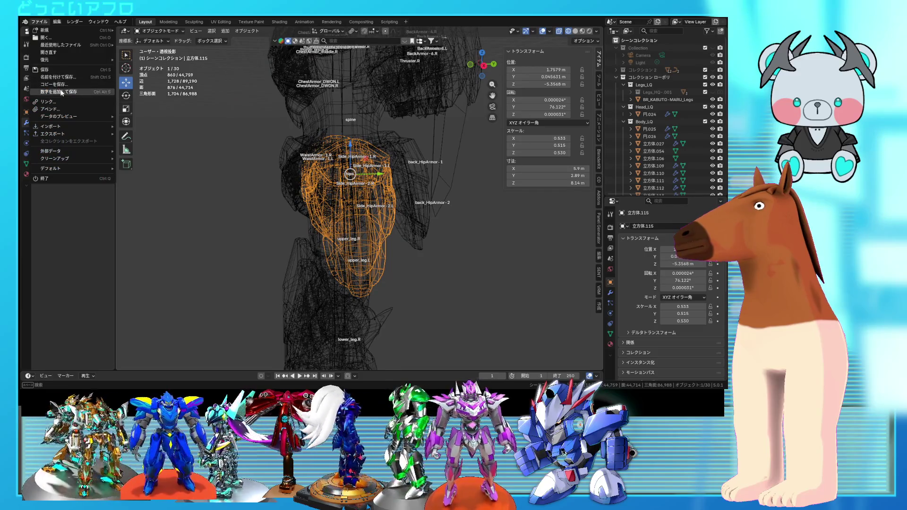
{"action": "left_click", "coordinate": [61, 92]}
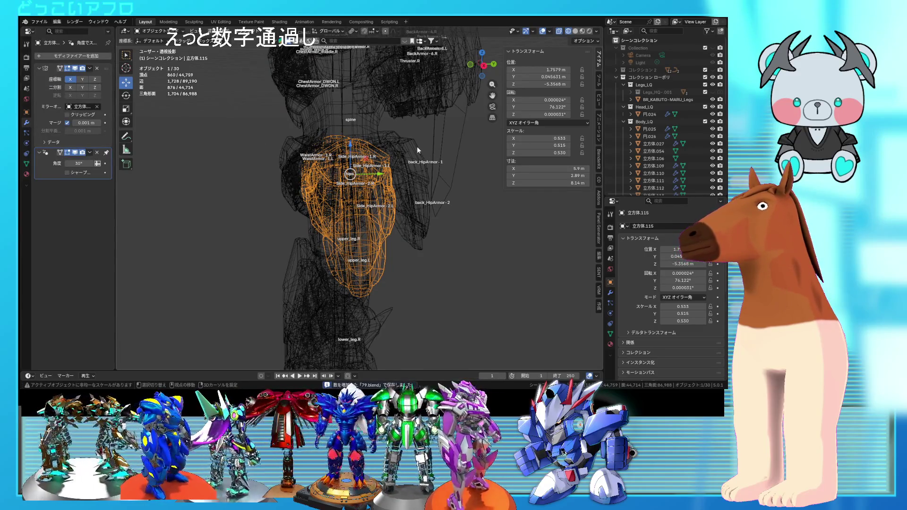
{"action": "left_click", "coordinate": [418, 148]}
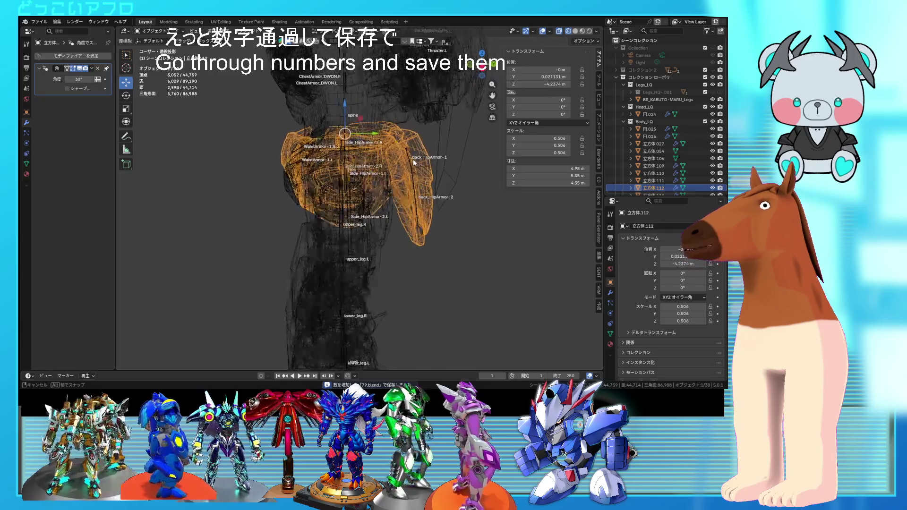
{"action": "left_click", "coordinate": [398, 190]}
{"action": "left_click", "coordinate": [391, 181]}
Select BR_KABUTO-MARU_Legs and hip armor pieces 立方体.115 and 立方体.112 in turn, orbiting around the hips.
{"action": "middle_click_drag", "start_coordinate": [415, 155], "coordinate": [417, 171]}
{"action": "middle_click_drag", "start_coordinate": [398, 213], "coordinate": [473, 191]}
{"action": "left_click", "coordinate": [385, 246]}
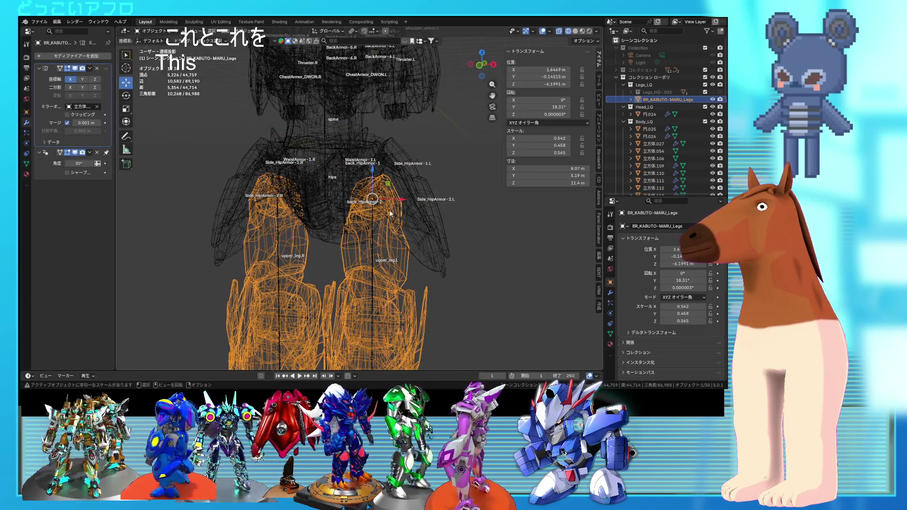
{"action": "scroll", "coordinate": [390, 213], "scroll_direction": "down", "scroll_amount": 2}
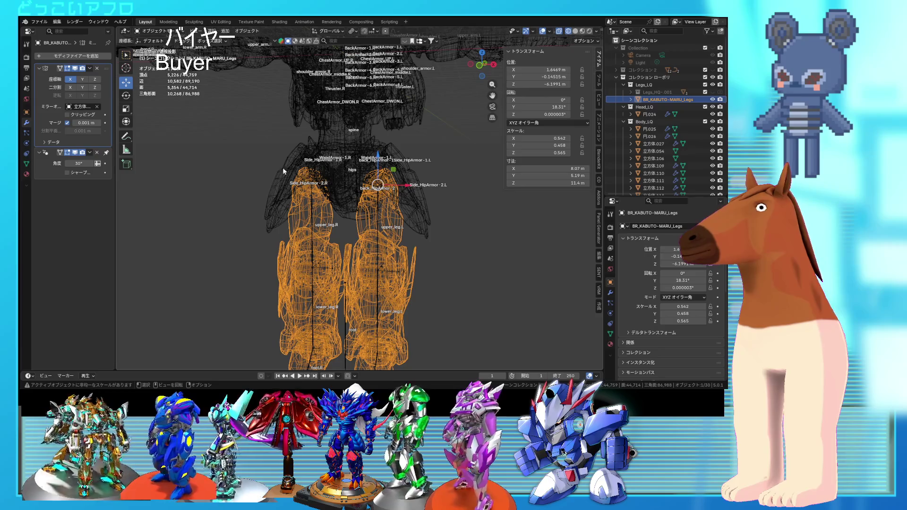
{"action": "left_click", "coordinate": [412, 174]}
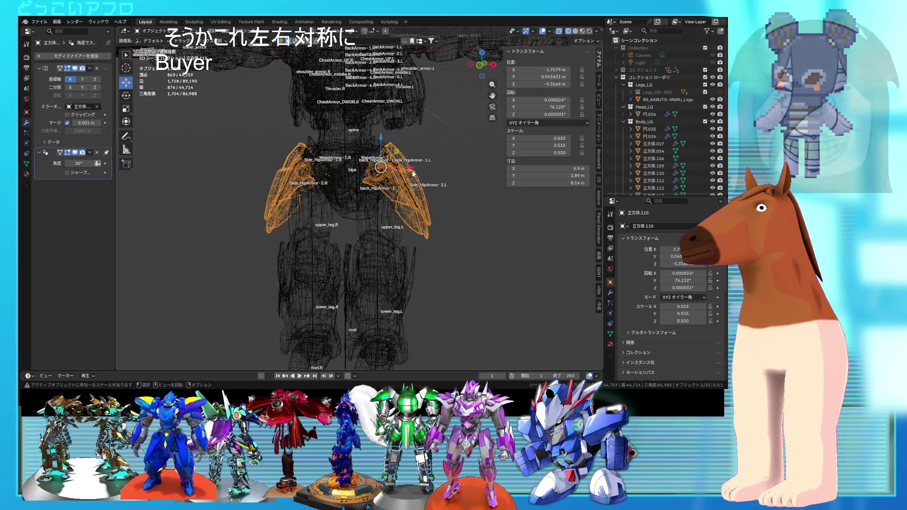
{"action": "middle_click_drag", "start_coordinate": [412, 175], "coordinate": [413, 188]}
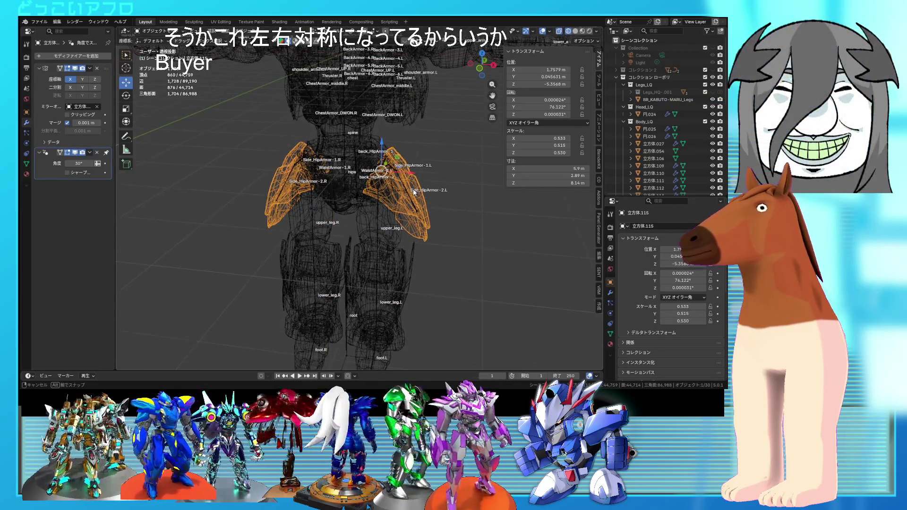
{"action": "left_click", "coordinate": [394, 229]}
{"action": "middle_click_drag", "start_coordinate": [394, 230], "coordinate": [403, 166]}
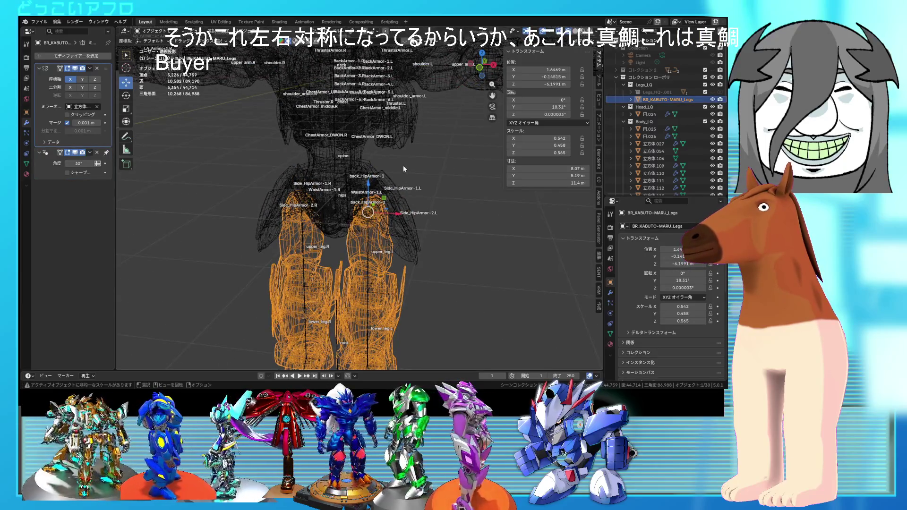
{"action": "left_click", "coordinate": [331, 199]}
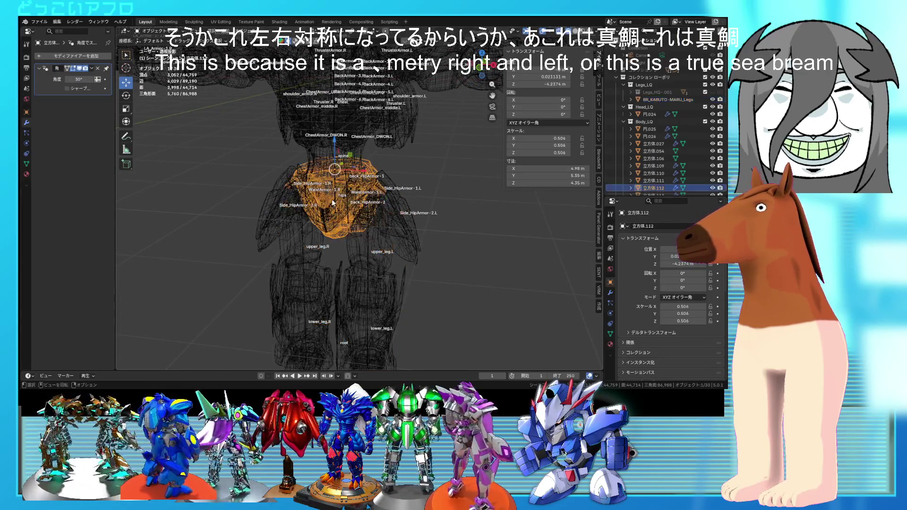
{"action": "mouse_move", "coordinate": [407, 168]}
{"action": "middle_mouse_down"}
{"action": "mouse_move", "coordinate": [226, 166]}
{"action": "mouse_move", "coordinate": [343, 158]}
{"action": "mouse_move", "coordinate": [452, 186]}
{"action": "mouse_move", "coordinate": [415, 143]}
{"action": "mouse_move", "coordinate": [445, 164]}
{"action": "middle_mouse_up"}
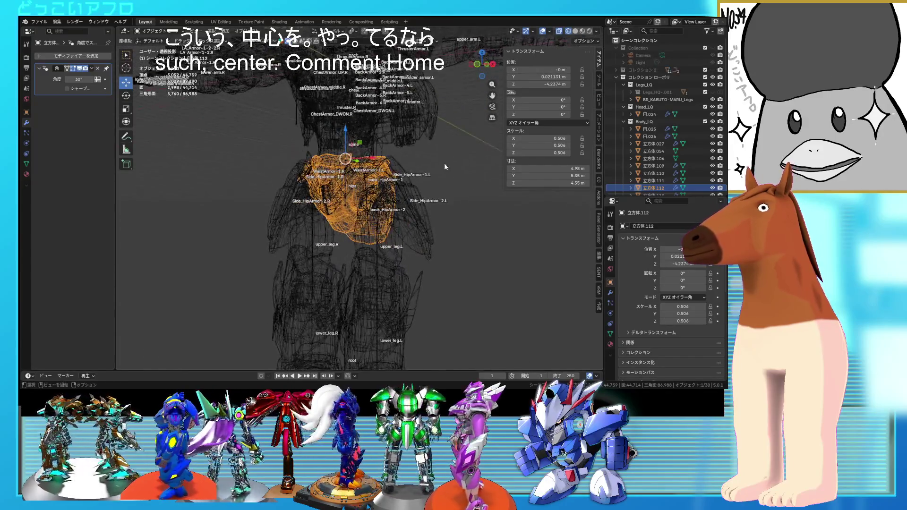
Switch to Material Preview and frame the whole robot head to feet.
{"action": "key", "text": "shift+z"}
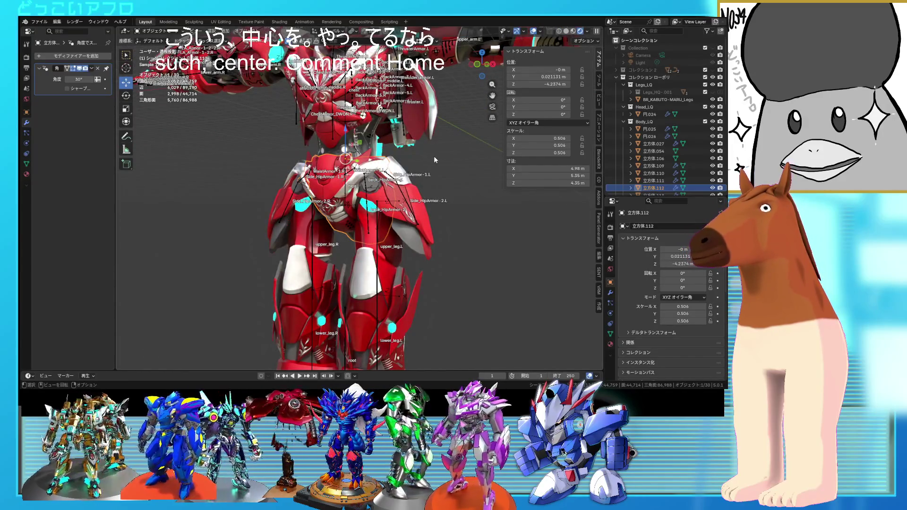
{"action": "key", "text": "Home"}
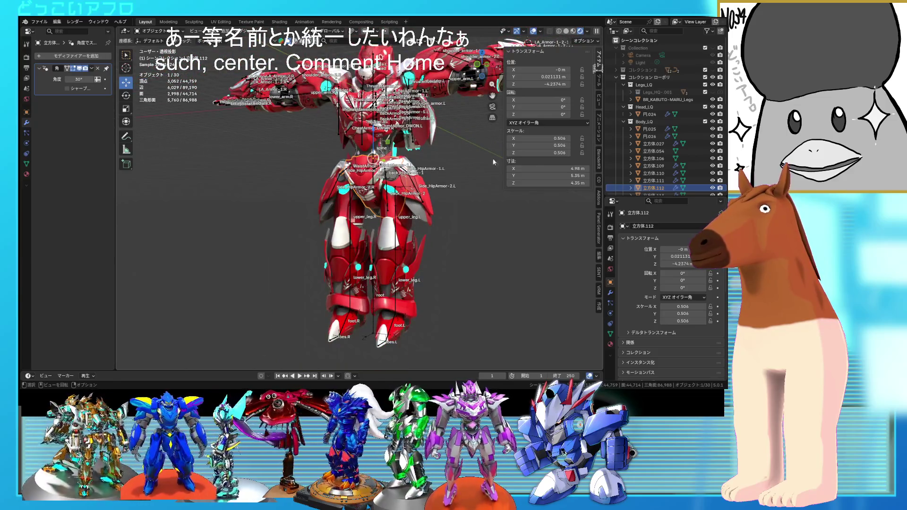
{"action": "scroll", "coordinate": [631, 163], "scroll_direction": "down", "scroll_amount": 3}
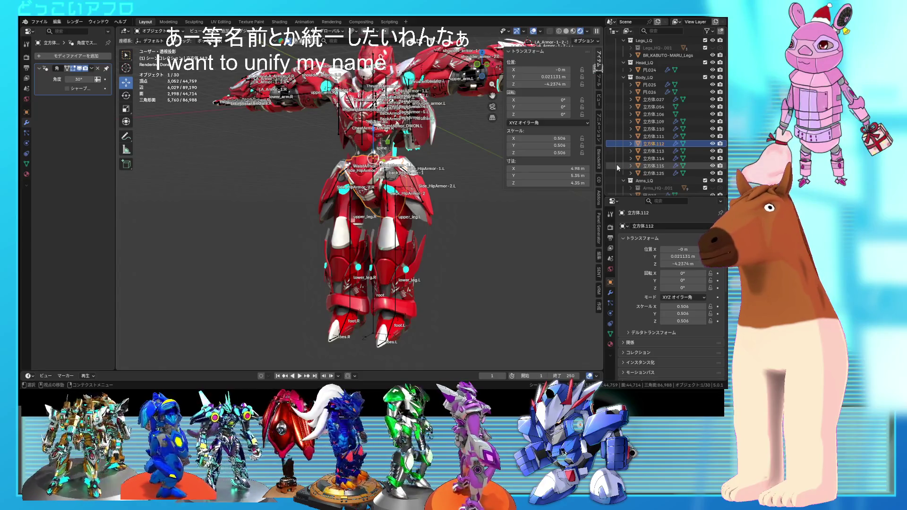
{"action": "scroll", "coordinate": [404, 190], "scroll_direction": "up", "scroll_amount": 5}
Inspect hip armor 立方体.113, 立方体.112 and chest armor 立方体.054 from several angles.
{"action": "mouse_move", "coordinate": [399, 193]}
{"action": "middle_mouse_down"}
{"action": "mouse_move", "coordinate": [370, 205]}
{"action": "mouse_move", "coordinate": [317, 200]}
{"action": "middle_mouse_up"}
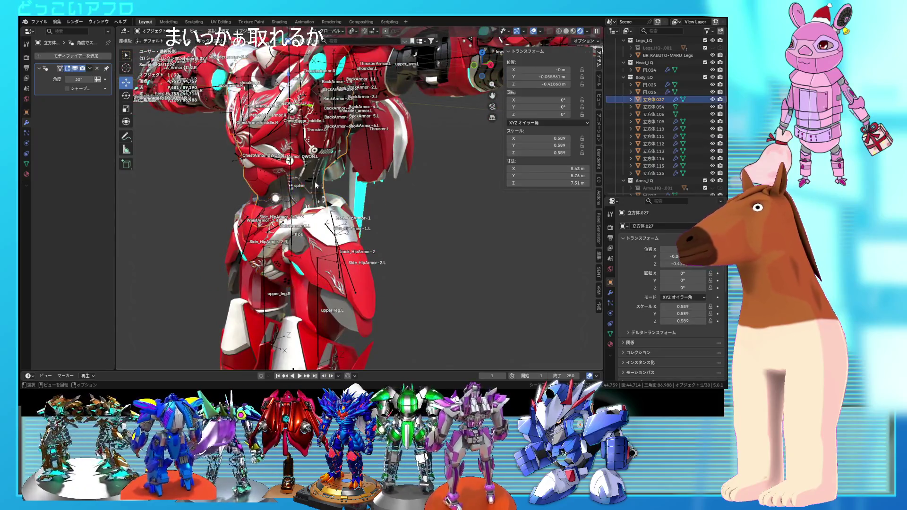
{"action": "left_click", "coordinate": [273, 241]}
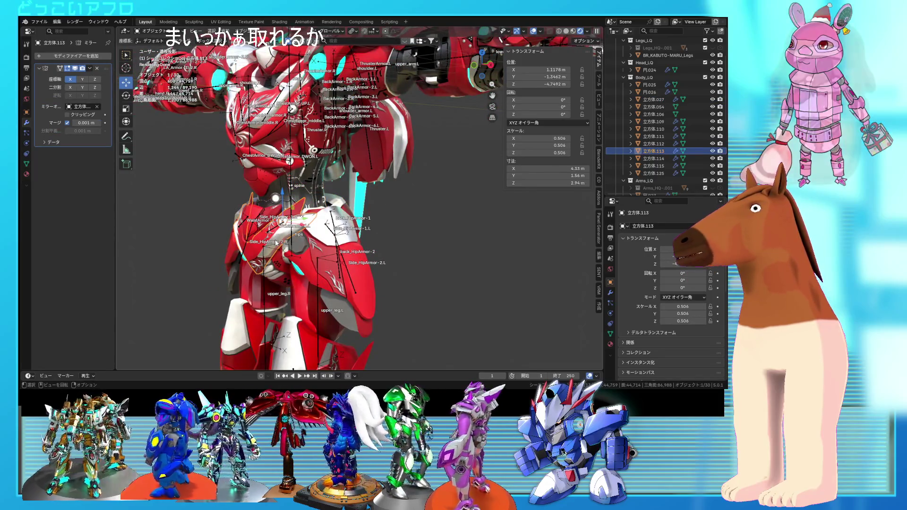
{"action": "left_click", "coordinate": [282, 272]}
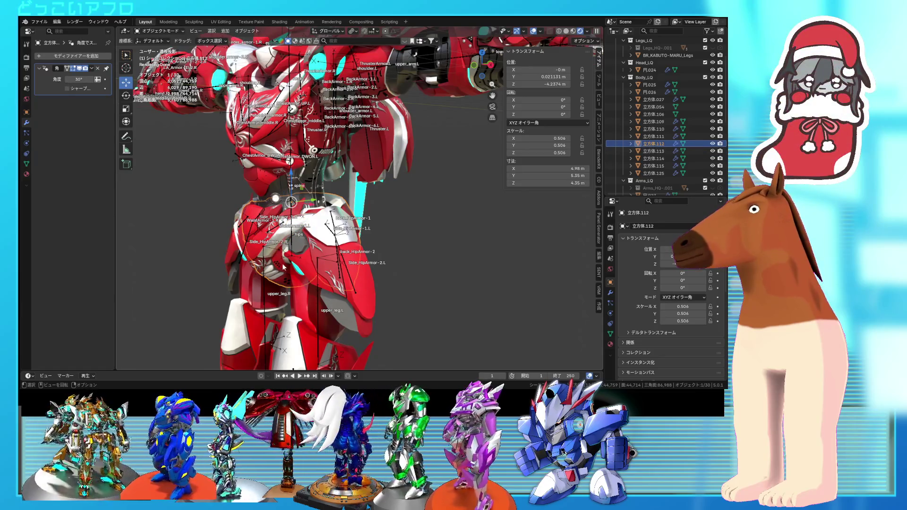
{"action": "left_click", "coordinate": [274, 131]}
{"action": "left_click", "coordinate": [275, 127]}
{"action": "mouse_move", "coordinate": [275, 128]}
{"action": "middle_mouse_down"}
{"action": "mouse_move", "coordinate": [293, 141]}
{"action": "mouse_move", "coordinate": [326, 226]}
{"action": "middle_mouse_up"}
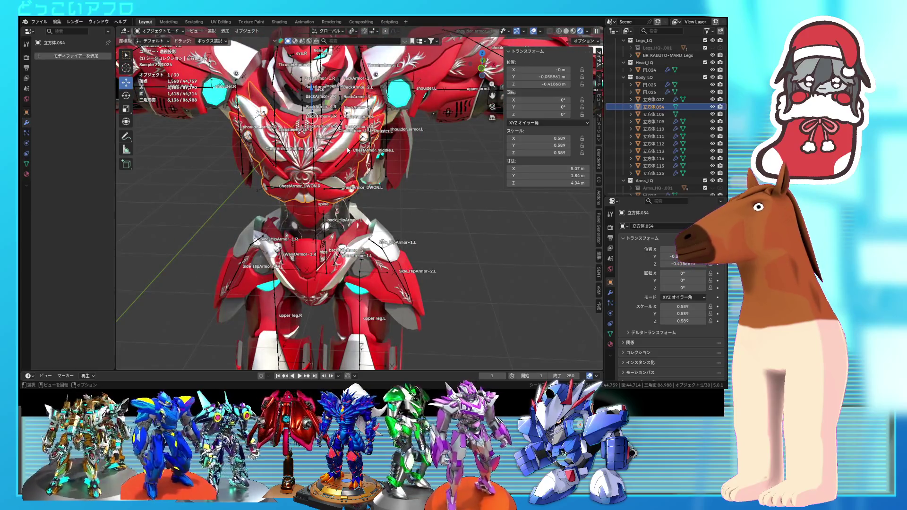
{"action": "key", "text": "shift+z"}
{"action": "mouse_move", "coordinate": [347, 150]}
{"action": "middle_mouse_down"}
{"action": "mouse_move", "coordinate": [318, 155]}
{"action": "mouse_move", "coordinate": [317, 236]}
{"action": "middle_mouse_up"}
{"action": "key", "text": "shift+z"}
Apply 立方体.113's Mirror modifier and join it with chest armor 立方体.054.
{"action": "left_click", "coordinate": [313, 252]}
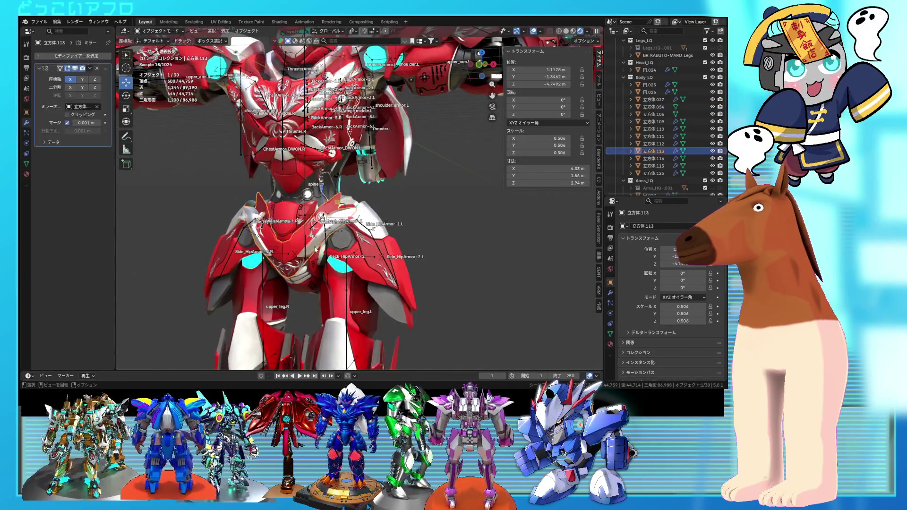
{"action": "key", "text": "ctrl+a"}
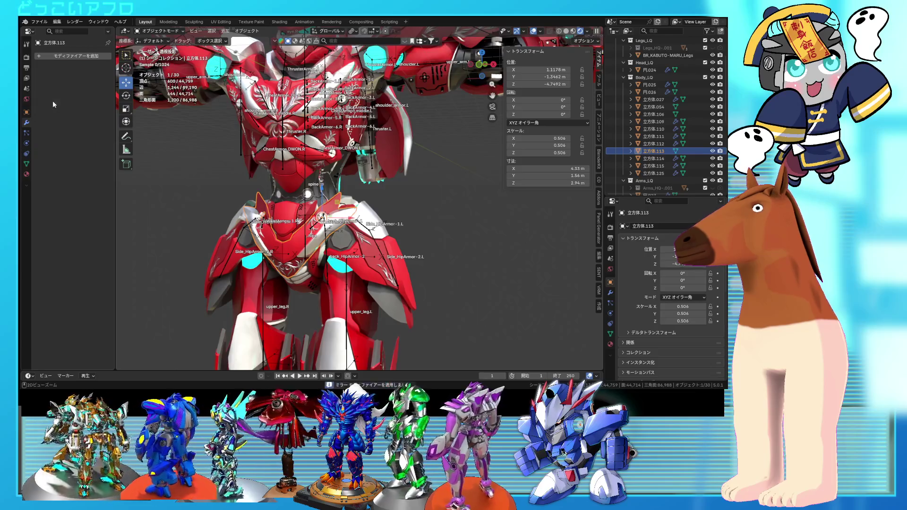
{"action": "left_click", "coordinate": [315, 136], "text": "shift"}
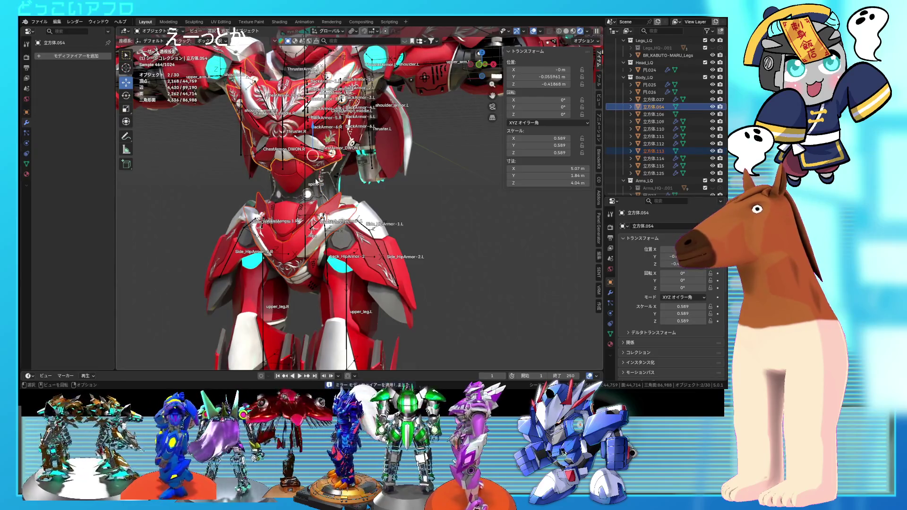
{"action": "key", "text": "shift+z"}
{"action": "middle_click_drag", "start_coordinate": [369, 188], "coordinate": [350, 199]}
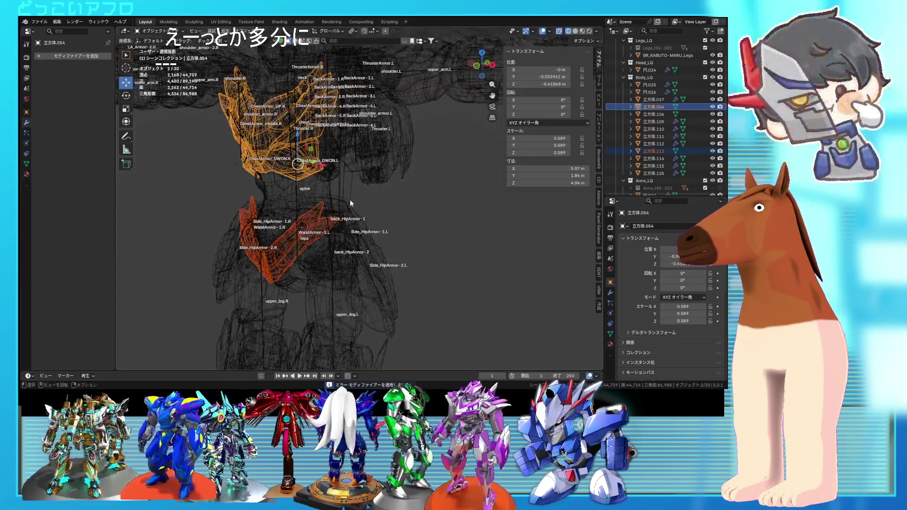
{"action": "right_click", "coordinate": [350, 199]}
{"action": "left_click", "coordinate": [349, 199]}
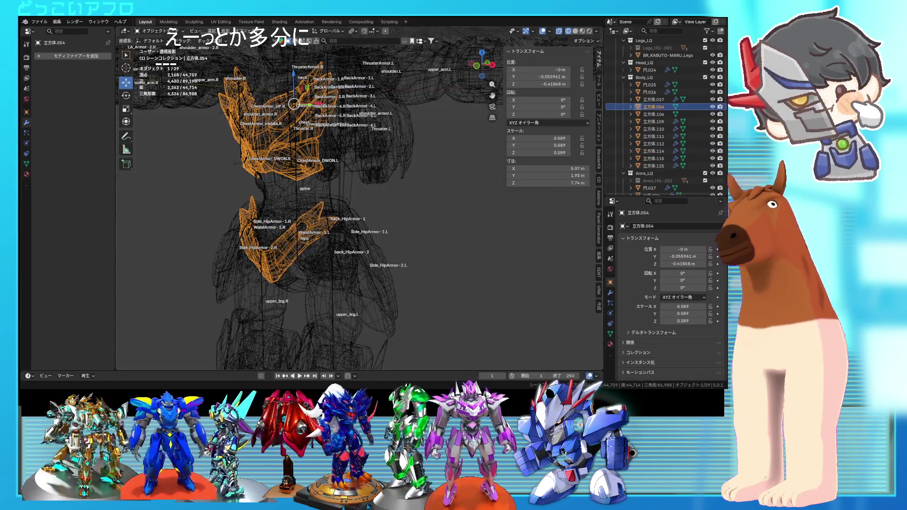
{"action": "mouse_move", "coordinate": [387, 209]}
{"action": "middle_mouse_down"}
{"action": "mouse_move", "coordinate": [374, 208]}
{"action": "mouse_move", "coordinate": [435, 195]}
{"action": "mouse_move", "coordinate": [416, 217]}
{"action": "middle_mouse_up"}
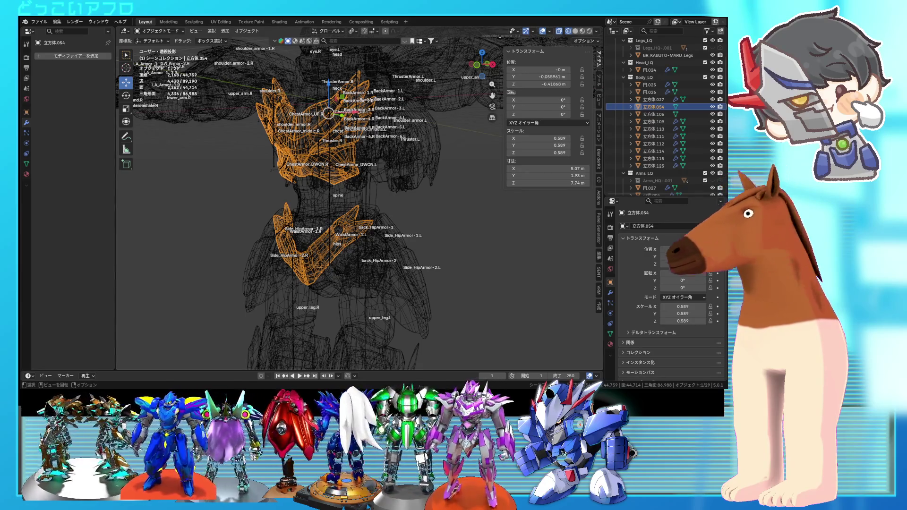
Return to rendered shading and locate small piece 立方体.106 and torso 立方体.027 in wireframe.
{"action": "middle_click_drag", "start_coordinate": [382, 226], "coordinate": [382, 236]}
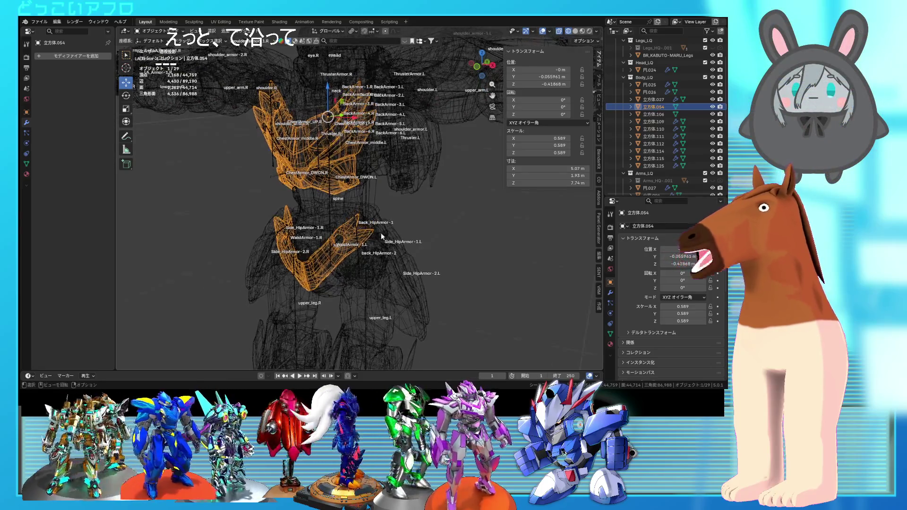
{"action": "left_click", "coordinate": [589, 31]}
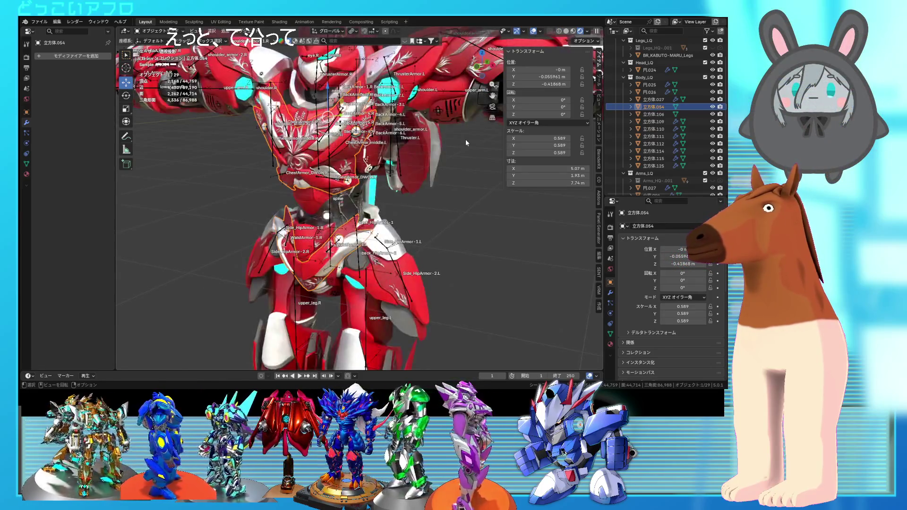
{"action": "left_click", "coordinate": [655, 115]}
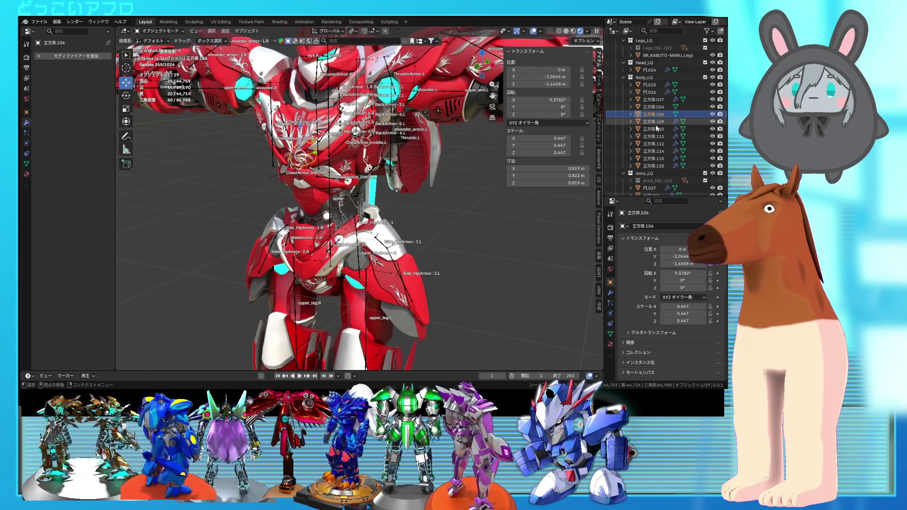
{"action": "key", "text": "shift+z"}
{"action": "middle_click_drag", "start_coordinate": [378, 145], "coordinate": [363, 141]}
{"action": "left_click", "coordinate": [347, 197]}
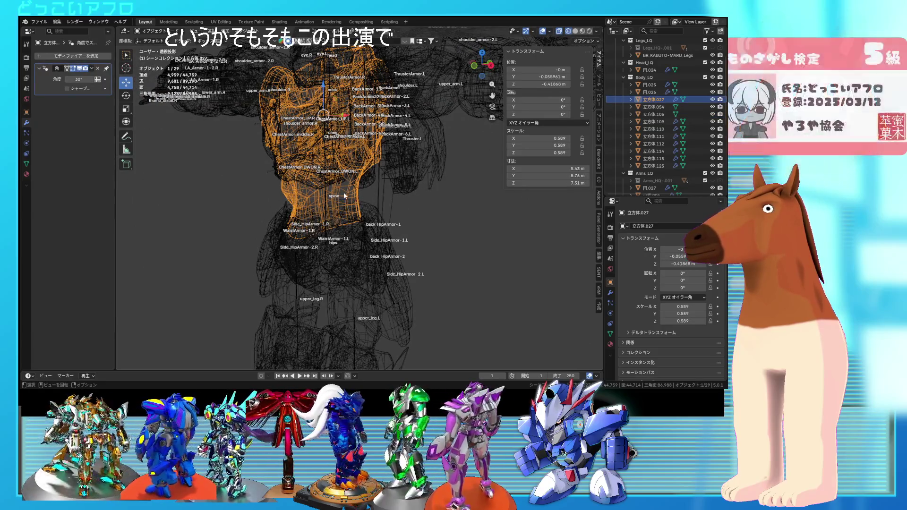
{"action": "mouse_move", "coordinate": [288, 143]}
{"action": "middle_mouse_down"}
{"action": "mouse_move", "coordinate": [342, 152]}
{"action": "mouse_move", "coordinate": [324, 173]}
{"action": "middle_mouse_up"}
Apply the Smooth by Angle modifier on torso 立方体.027.
{"action": "left_click", "coordinate": [279, 175]}
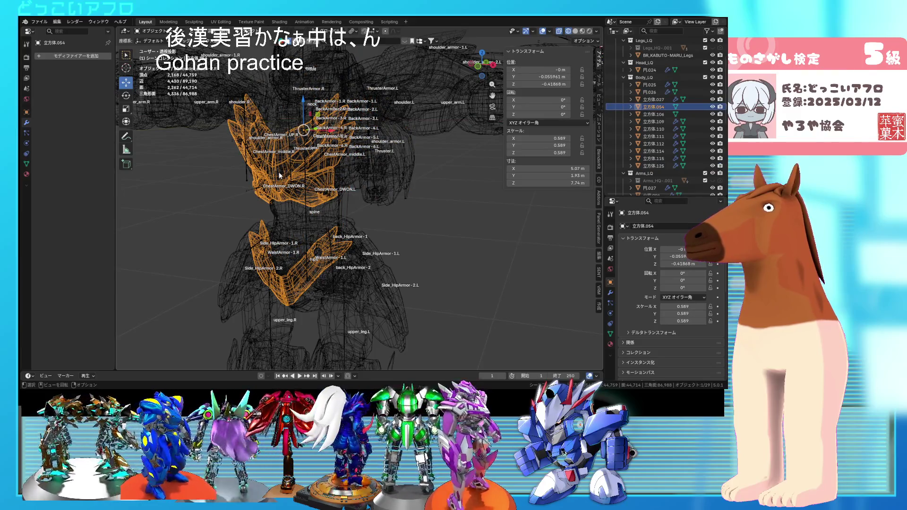
{"action": "left_click", "coordinate": [279, 173]}
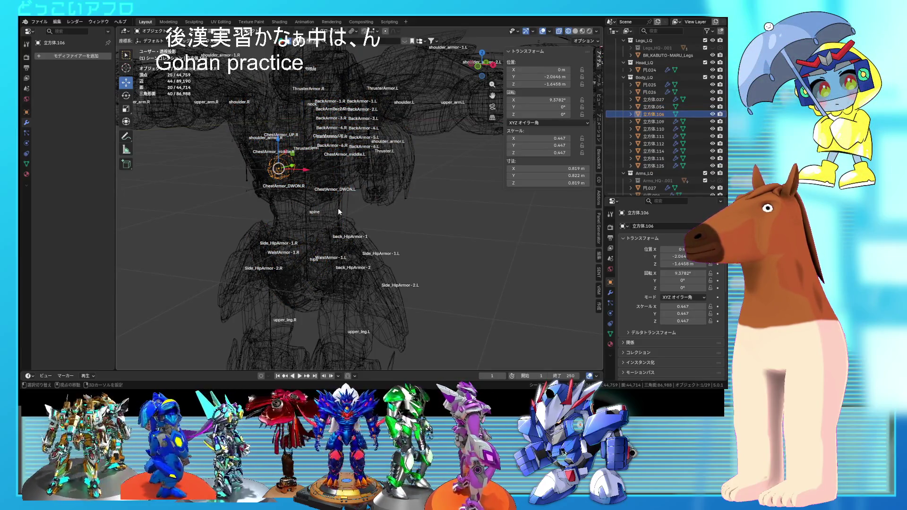
{"action": "left_click", "coordinate": [339, 209]}
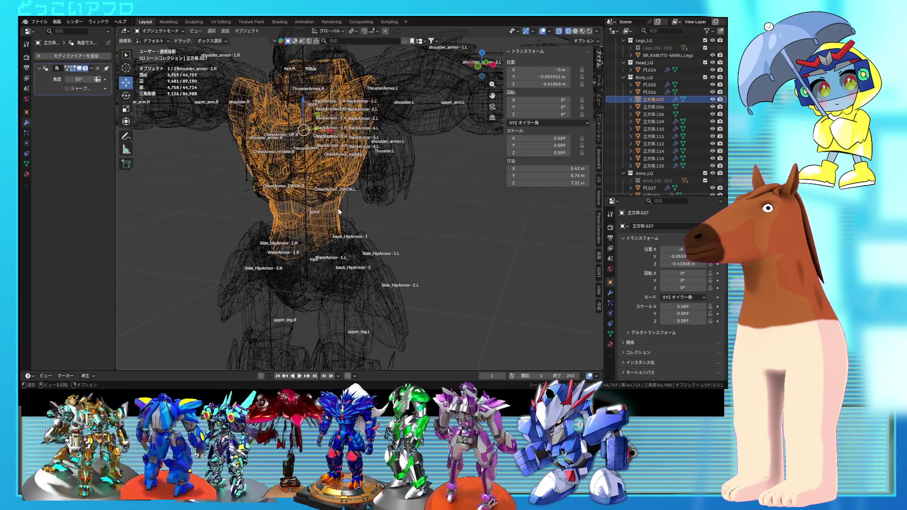
{"action": "key", "text": "ctrl+a"}
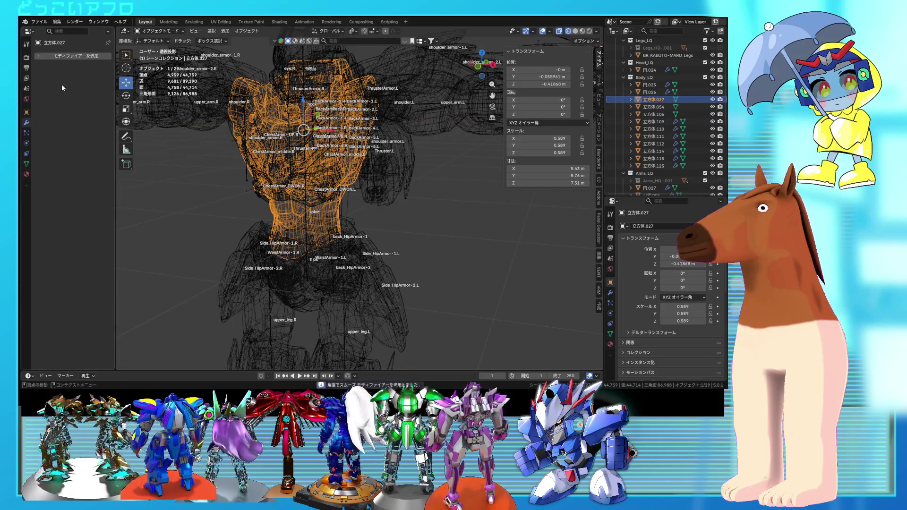
Join small piece 立方体.106 into torso 立方体.027.
{"action": "left_click", "coordinate": [272, 181]}
{"action": "left_click", "coordinate": [272, 181]}
{"action": "left_click", "coordinate": [278, 176]}
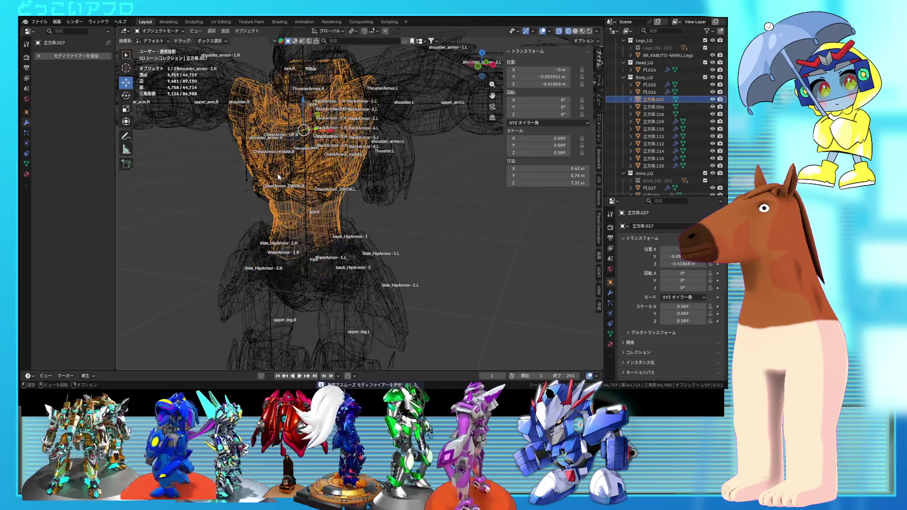
{"action": "left_click", "coordinate": [278, 176]}
{"action": "left_click", "coordinate": [346, 205], "text": "shift"}
{"action": "right_click", "coordinate": [355, 203]}
{"action": "left_click", "coordinate": [352, 202]}
{"action": "scroll", "coordinate": [350, 200], "scroll_direction": "up", "scroll_amount": 2}
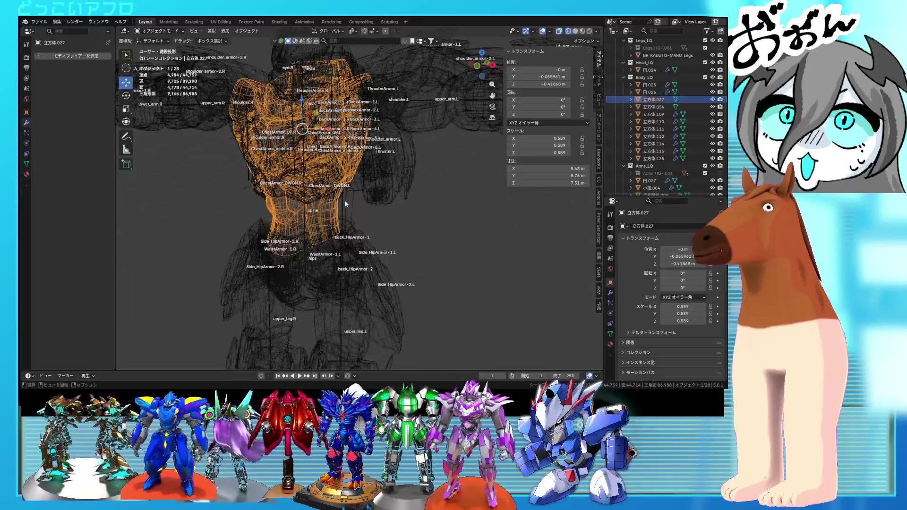
{"action": "mouse_move", "coordinate": [348, 202]}
{"action": "middle_mouse_down"}
{"action": "mouse_move", "coordinate": [288, 189]}
{"action": "mouse_move", "coordinate": [242, 195]}
{"action": "mouse_move", "coordinate": [325, 202]}
{"action": "mouse_move", "coordinate": [311, 227]}
{"action": "mouse_move", "coordinate": [418, 214]}
{"action": "middle_mouse_up"}
{"action": "key", "text": "shift+z"}
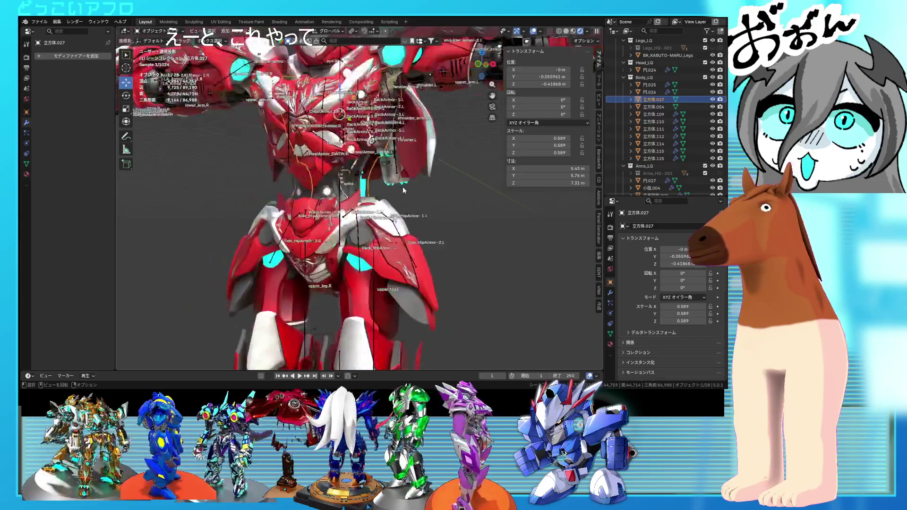
Save the project and inspect left arm 立方体.087 against the rig in wireframe.
{"action": "key", "text": "ctrl+s"}
{"action": "middle_click_drag", "start_coordinate": [403, 193], "coordinate": [448, 156]}
{"action": "scroll", "coordinate": [381, 192], "scroll_direction": "up", "scroll_amount": 5}
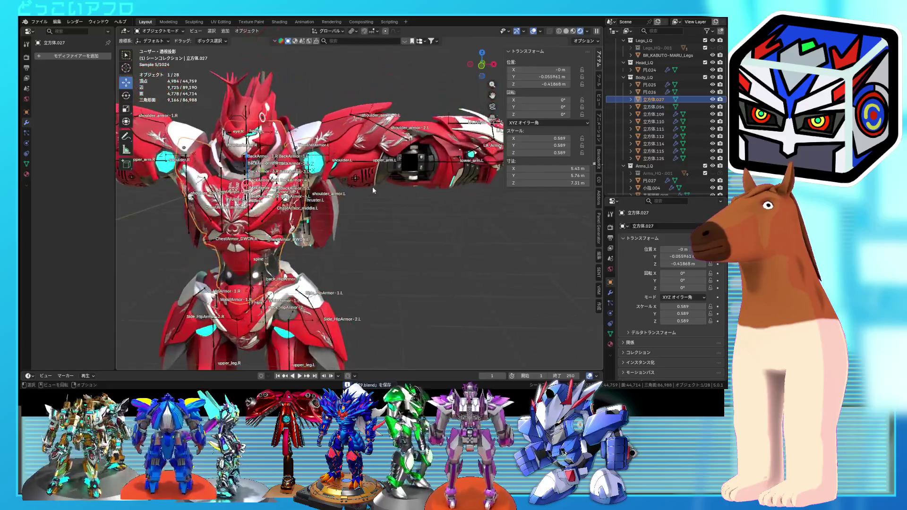
{"action": "left_click", "coordinate": [372, 186]}
{"action": "key", "text": "shift+z"}
{"action": "mouse_move", "coordinate": [373, 190]}
{"action": "middle_mouse_down", "text": "shift"}
{"action": "mouse_move", "coordinate": [410, 199]}
{"action": "mouse_move", "coordinate": [391, 228]}
{"action": "middle_mouse_up", "text": "shift"}
{"action": "scroll", "coordinate": [384, 188], "scroll_direction": "down", "scroll_amount": 4}
{"action": "key", "text": "shift+z"}
{"action": "scroll", "coordinate": [392, 229], "scroll_direction": "up", "scroll_amount": 5}
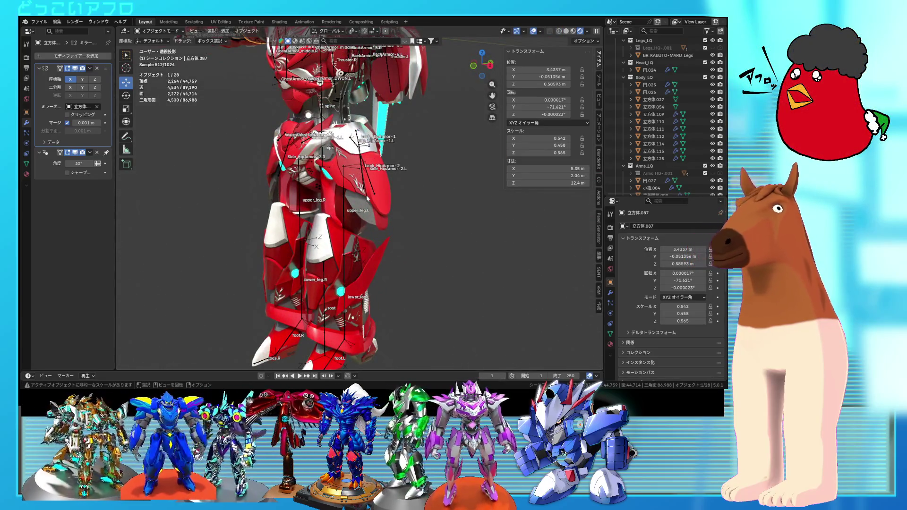
{"action": "mouse_move", "coordinate": [391, 222]}
{"action": "middle_mouse_down"}
{"action": "mouse_move", "coordinate": [433, 224]}
{"action": "mouse_move", "coordinate": [381, 204]}
{"action": "mouse_move", "coordinate": [395, 205]}
{"action": "middle_mouse_up"}
Save again and select the robot's armature from a zoomed-out front view.
{"action": "key", "text": "ctrl+s"}
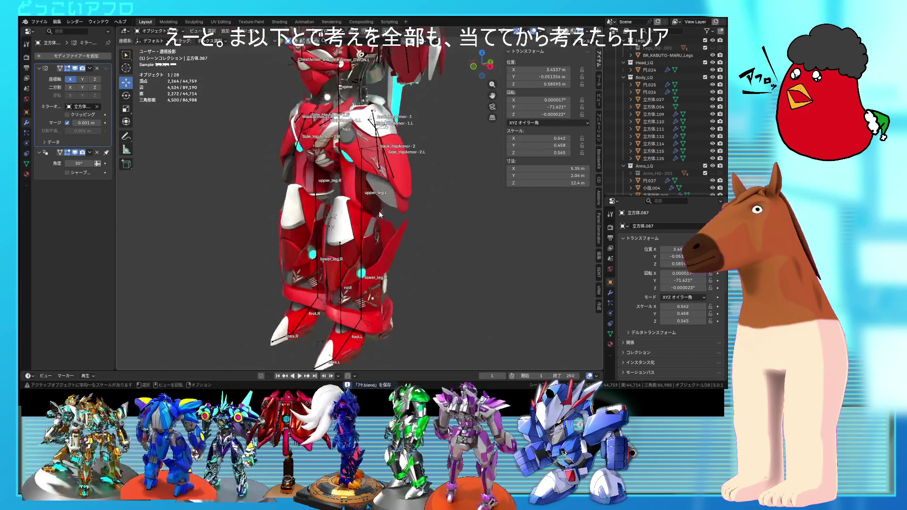
{"action": "scroll", "coordinate": [379, 234], "scroll_direction": "up", "scroll_amount": 3}
{"action": "middle_click_drag", "start_coordinate": [385, 248], "coordinate": [429, 237]}
{"action": "scroll", "coordinate": [409, 177], "scroll_direction": "down", "scroll_amount": 5}
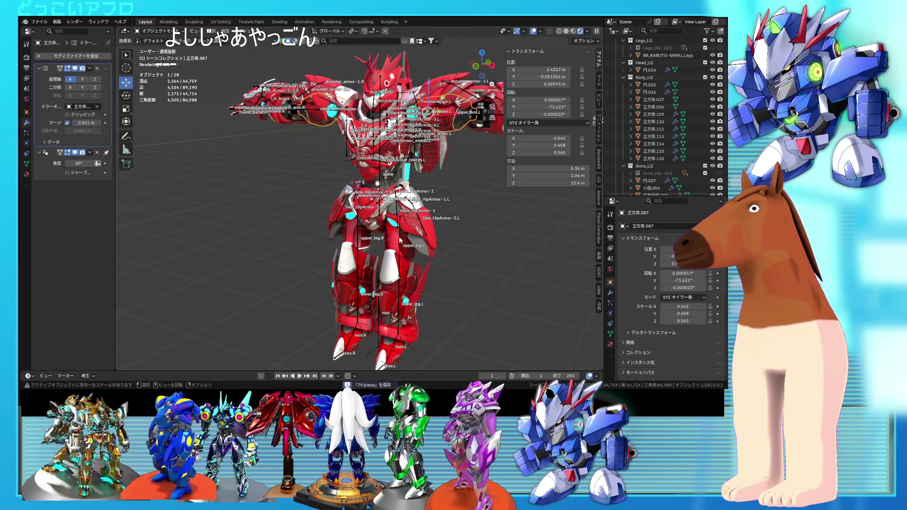
{"action": "left_click", "coordinate": [400, 240]}
Save a numbered copy as 80.blend and select every object in the scene.
{"action": "left_click", "coordinate": [40, 22]}
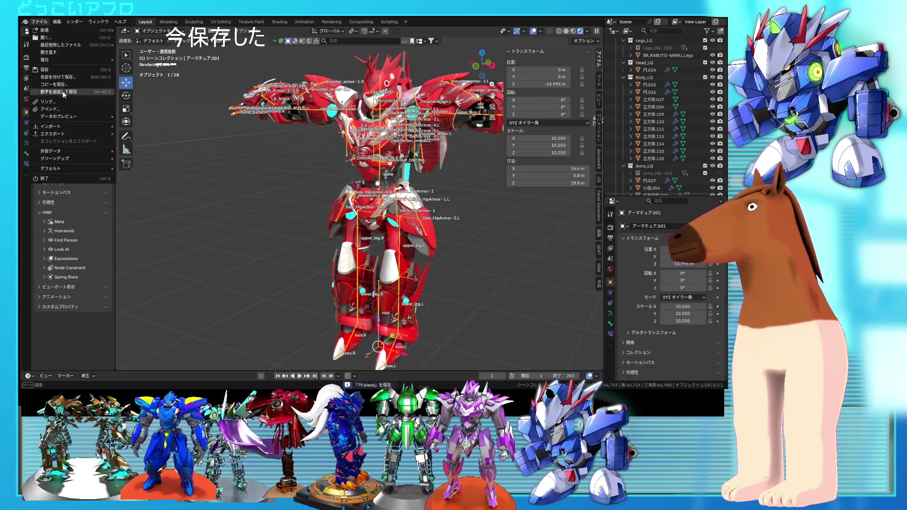
{"action": "left_click", "coordinate": [62, 92]}
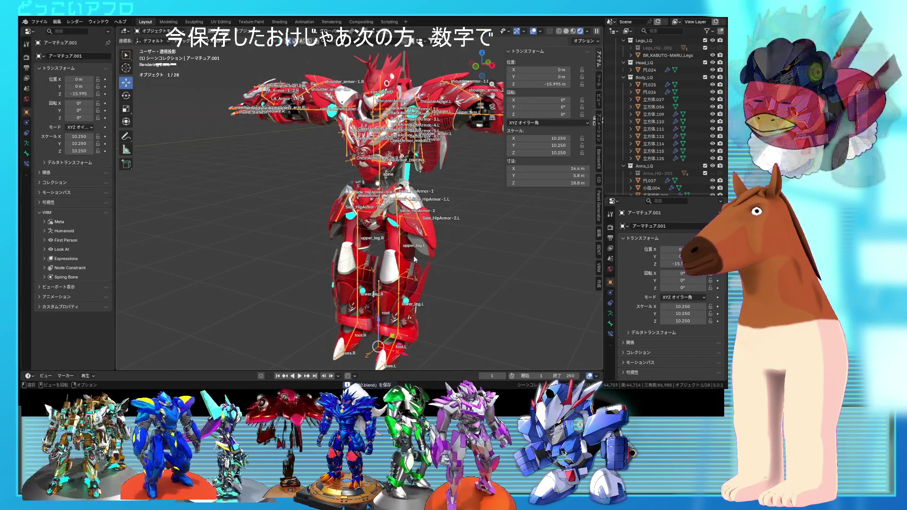
{"action": "key", "text": "a"}
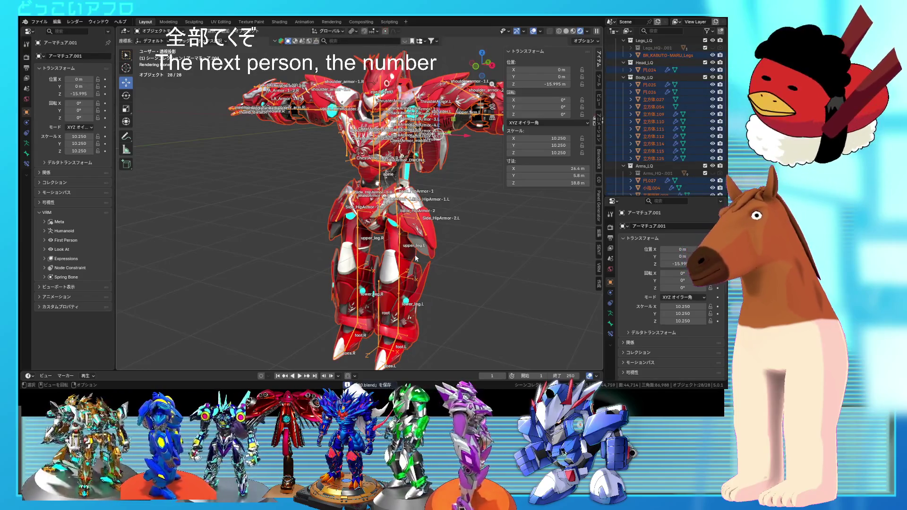
{"action": "key", "text": "alt+a"}
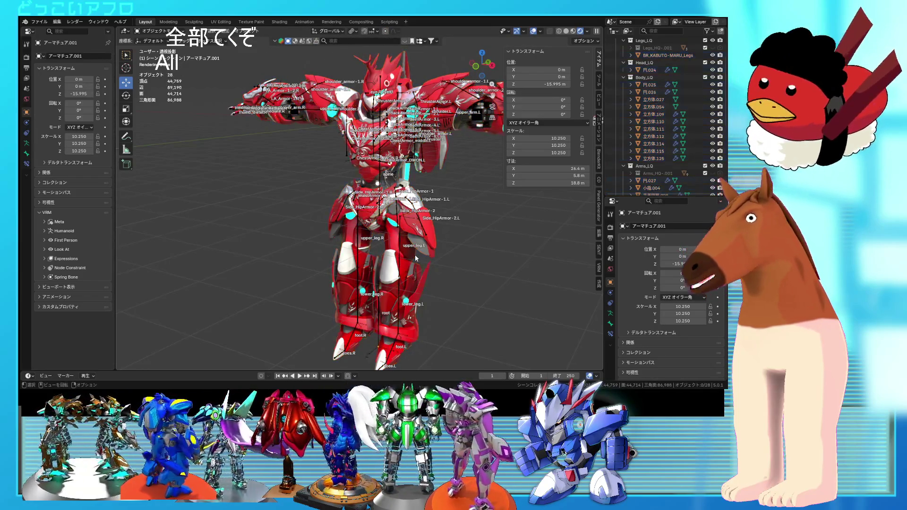
{"action": "middle_click_drag", "start_coordinate": [461, 249], "coordinate": [403, 248], "text": "shift"}
{"action": "key", "text": "a"}
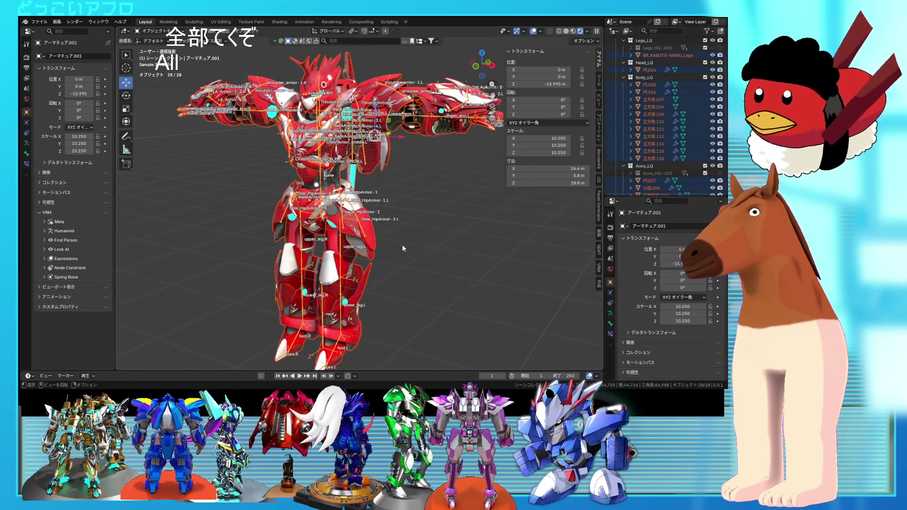
Parent the meshes to the armature With Empty Groups, then select the legs mesh.
{"action": "key", "text": "ctrl+p"}
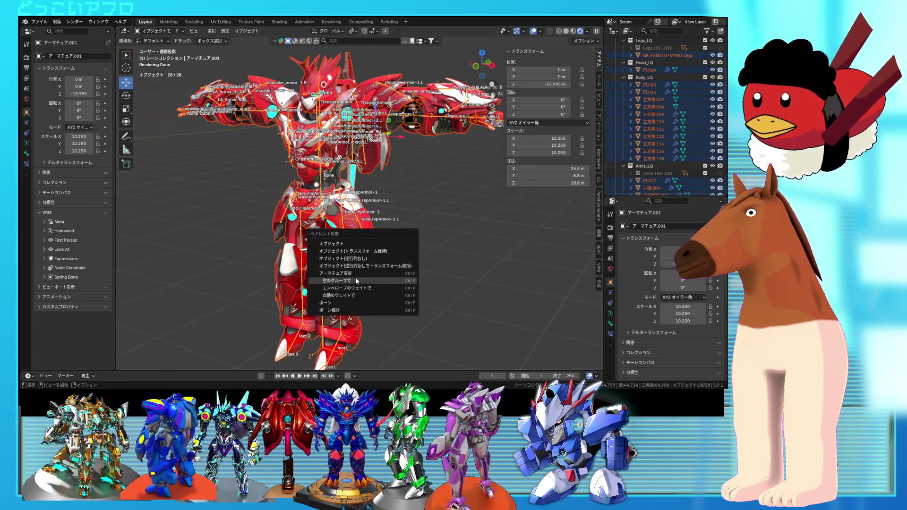
{"action": "left_click", "coordinate": [356, 279]}
{"action": "mouse_move", "coordinate": [359, 278]}
{"action": "middle_mouse_down"}
{"action": "mouse_move", "coordinate": [404, 209]}
{"action": "mouse_move", "coordinate": [452, 206]}
{"action": "mouse_move", "coordinate": [391, 206]}
{"action": "middle_mouse_up"}
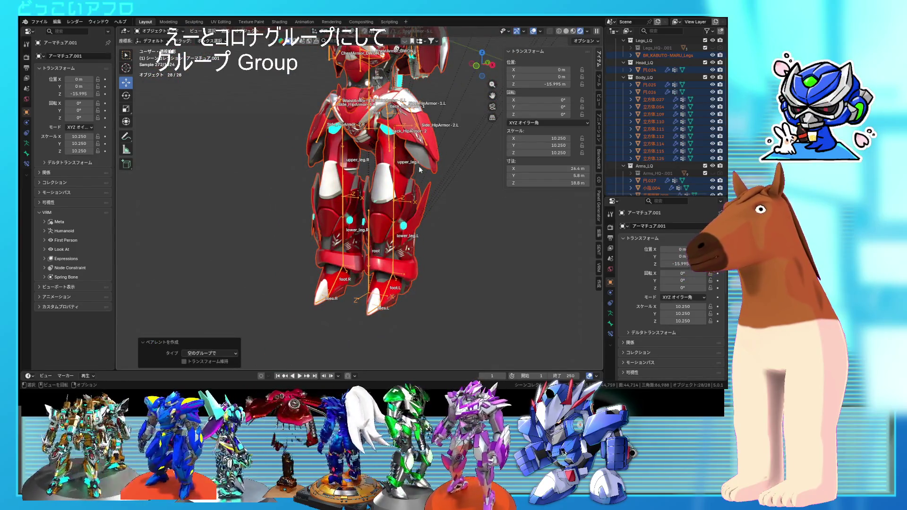
{"action": "left_click", "coordinate": [405, 242]}
{"action": "scroll", "coordinate": [410, 259], "scroll_direction": "up", "scroll_amount": 2}
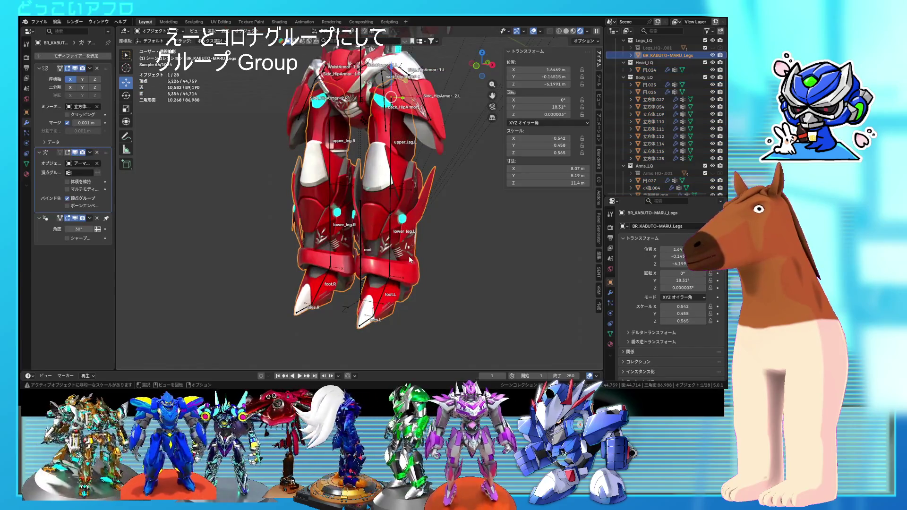
In Edit Mode, select the whole connected left foot armor piece of the legs mesh.
{"action": "scroll", "coordinate": [421, 259], "scroll_direction": "up", "scroll_amount": 2}
{"action": "key", "text": "Tab"}
{"action": "mouse_move", "coordinate": [421, 259]}
{"action": "middle_mouse_down"}
{"action": "mouse_move", "coordinate": [380, 259]}
{"action": "mouse_move", "coordinate": [395, 258]}
{"action": "mouse_move", "coordinate": [415, 286]}
{"action": "mouse_move", "coordinate": [342, 228]}
{"action": "mouse_move", "coordinate": [269, 290]}
{"action": "middle_mouse_up"}
{"action": "left_click", "coordinate": [416, 288]}
{"action": "key", "text": "l"}
{"action": "key", "text": "l"}
{"action": "key", "text": "shift+z"}
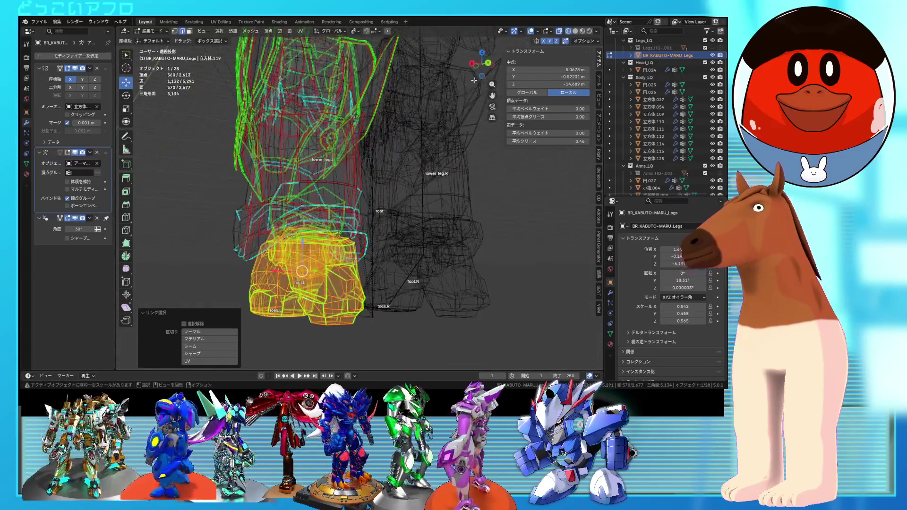
{"action": "key", "text": "KP_4"}
{"action": "key", "text": "KP_4"}
{"action": "key", "text": "KP_4"}
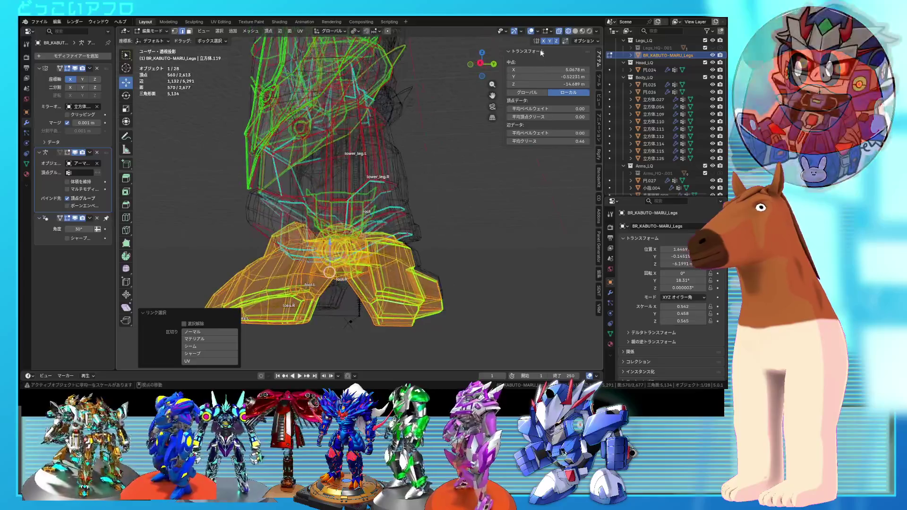
{"action": "middle_click_drag", "start_coordinate": [392, 166], "coordinate": [493, 181]}
Enlarge the vertex group list in Object Data properties and pick the foot.L group.
{"action": "left_click", "coordinate": [26, 164]}
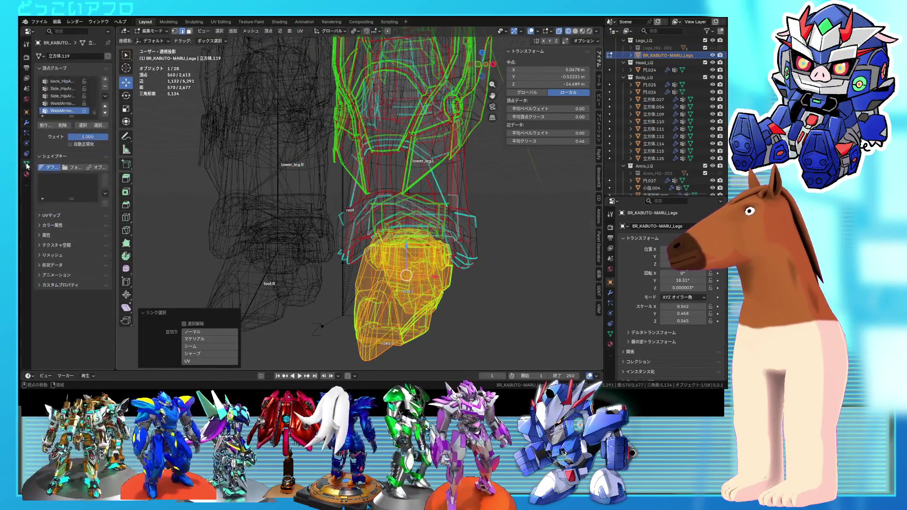
{"action": "left_click_drag", "start_coordinate": [73, 116], "coordinate": [76, 235]}
{"action": "scroll", "coordinate": [63, 166], "scroll_direction": "up", "scroll_amount": 10}
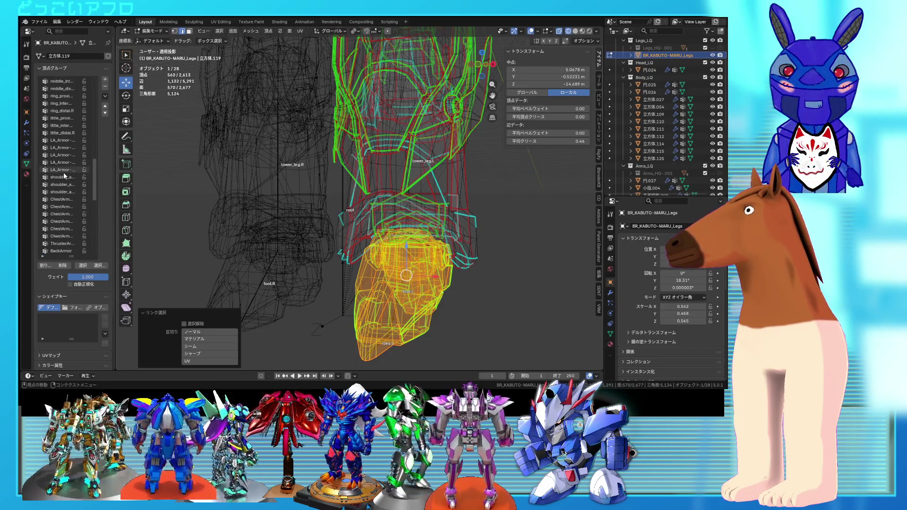
{"action": "scroll", "coordinate": [64, 175], "scroll_direction": "up", "scroll_amount": 4}
{"action": "scroll", "coordinate": [63, 172], "scroll_direction": "up", "scroll_amount": 18}
{"action": "scroll", "coordinate": [64, 173], "scroll_direction": "down", "scroll_amount": 2}
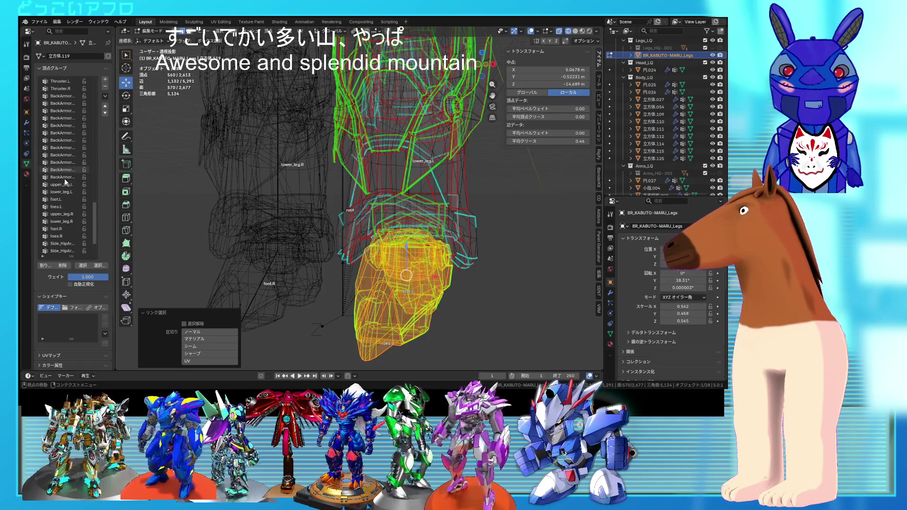
{"action": "scroll", "coordinate": [66, 178], "scroll_direction": "down", "scroll_amount": 14}
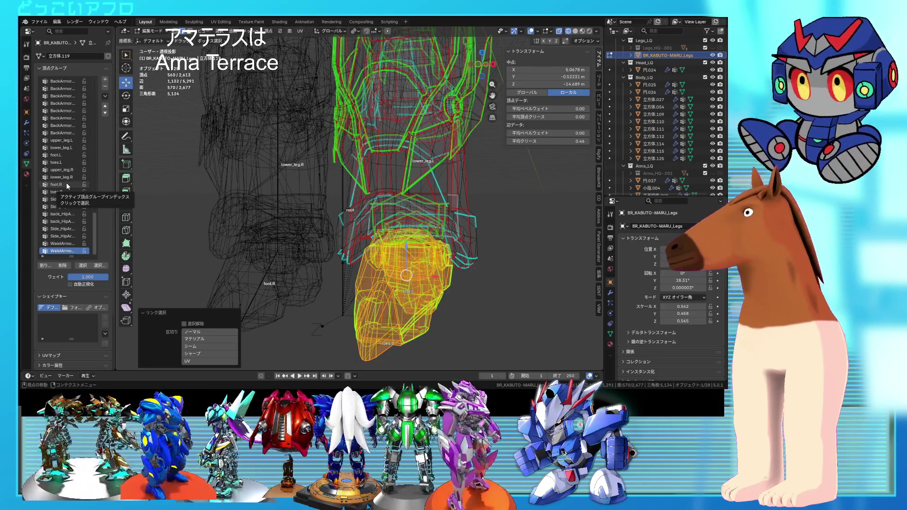
{"action": "left_click", "coordinate": [64, 155]}
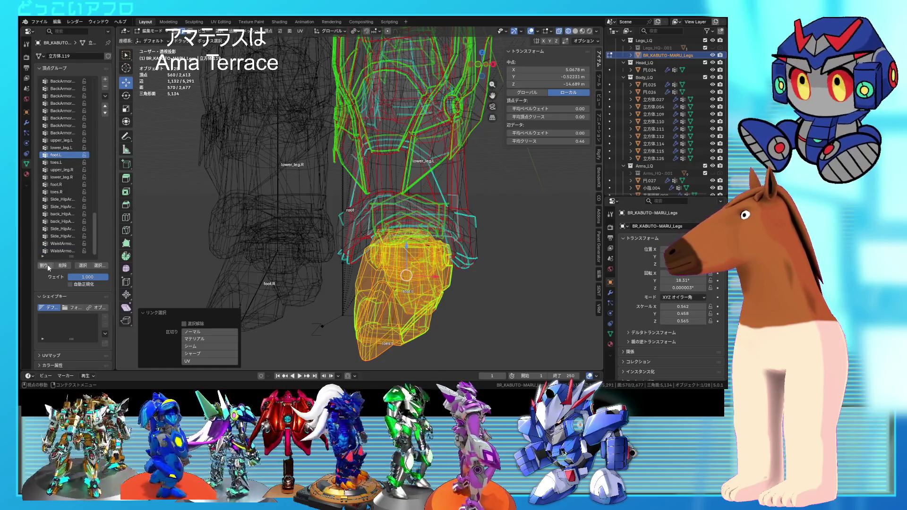
Assign the selected foot piece to foot.L and check the group's vertices.
{"action": "left_click", "coordinate": [47, 265]}
{"action": "left_click", "coordinate": [94, 265]}
{"action": "left_click", "coordinate": [82, 266]}
Select the next connected left leg armor piece with L.
{"action": "mouse_move", "coordinate": [353, 248]}
{"action": "middle_mouse_down"}
{"action": "mouse_move", "coordinate": [338, 180]}
{"action": "mouse_move", "coordinate": [308, 194]}
{"action": "mouse_move", "coordinate": [330, 200]}
{"action": "mouse_move", "coordinate": [322, 202]}
{"action": "mouse_move", "coordinate": [368, 195]}
{"action": "mouse_move", "coordinate": [289, 216]}
{"action": "middle_mouse_up"}
{"action": "left_click", "coordinate": [338, 180]}
{"action": "key", "text": "k"}
{"action": "key", "text": "l"}
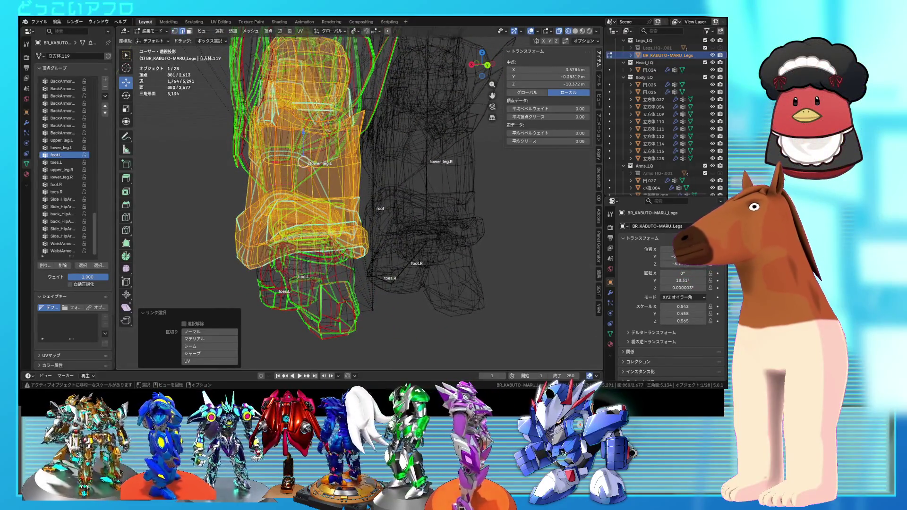
{"action": "scroll", "coordinate": [354, 182], "scroll_direction": "up", "scroll_amount": 6}
{"action": "mouse_move", "coordinate": [344, 188]}
{"action": "middle_mouse_down"}
{"action": "mouse_move", "coordinate": [354, 183]}
{"action": "mouse_move", "coordinate": [276, 213]}
{"action": "mouse_move", "coordinate": [221, 182]}
{"action": "middle_mouse_up"}
Inspect the leg piece in wireframe, invert the vertex selection, and return to Object Mode.
{"action": "key", "text": "shift+z"}
{"action": "scroll", "coordinate": [354, 183], "scroll_direction": "down", "scroll_amount": 2}
{"action": "key", "text": "shift+z"}
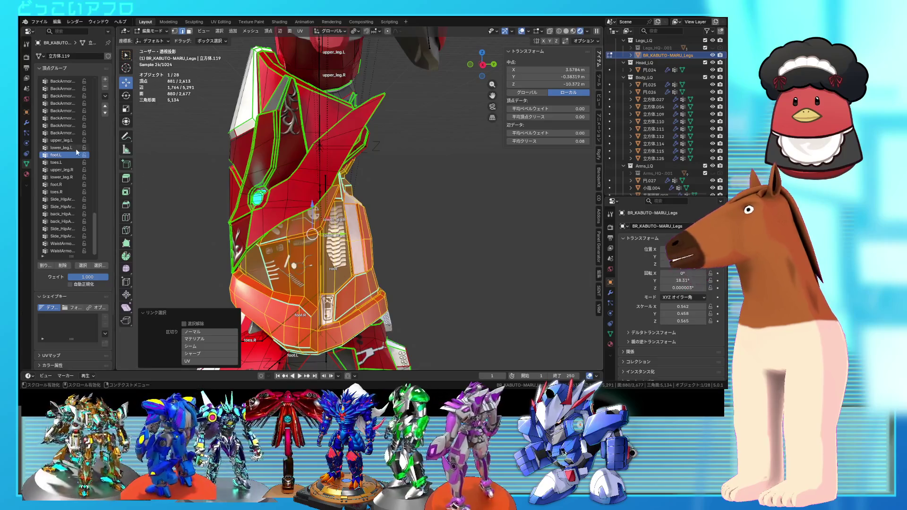
{"action": "key", "text": "shift+z"}
{"action": "middle_click_drag", "start_coordinate": [340, 222], "coordinate": [378, 228]}
{"action": "scroll", "coordinate": [378, 228], "scroll_direction": "down", "scroll_amount": 2}
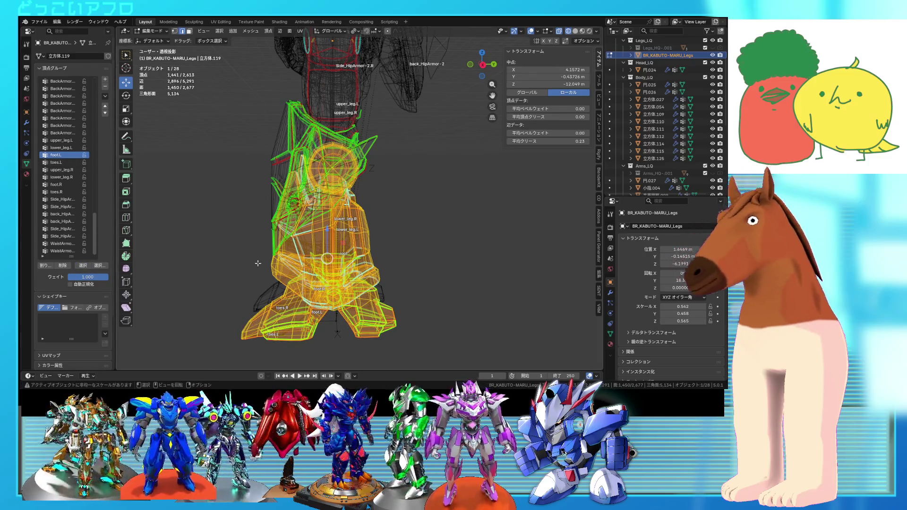
{"action": "key", "text": "ctrl+i"}
{"action": "middle_click_drag", "start_coordinate": [387, 261], "coordinate": [505, 265]}
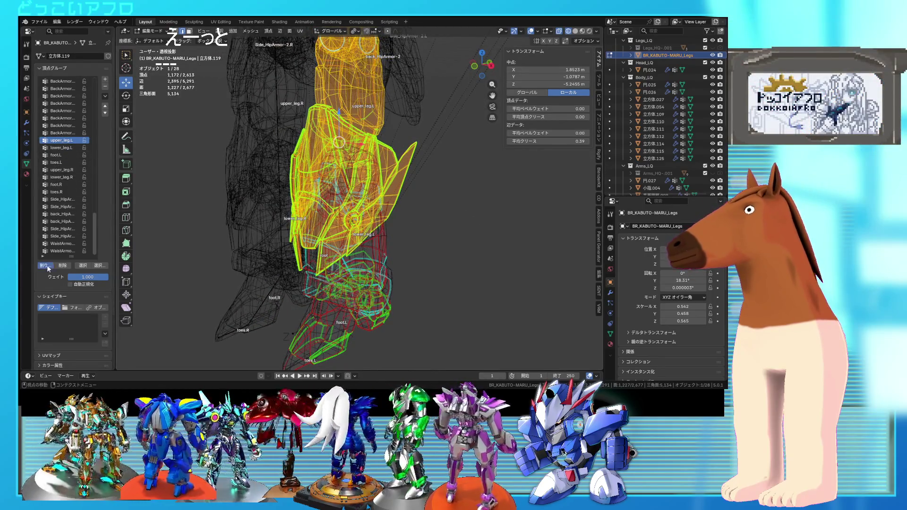
{"action": "left_click", "coordinate": [160, 40]}
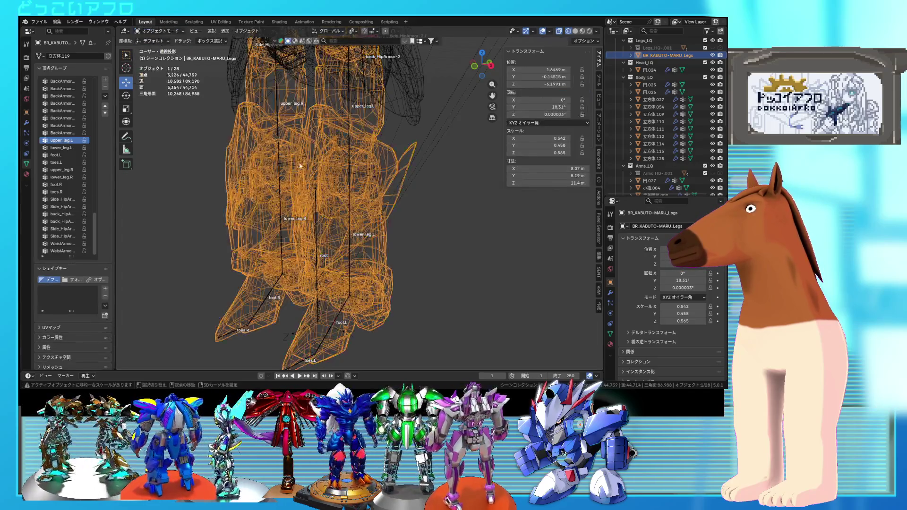
Put the armature in Pose Mode and select the lower_leg.L bone.
{"action": "key", "text": "shift+z"}
{"action": "left_click", "coordinate": [353, 215]}
{"action": "key", "text": "ctrl+Tab"}
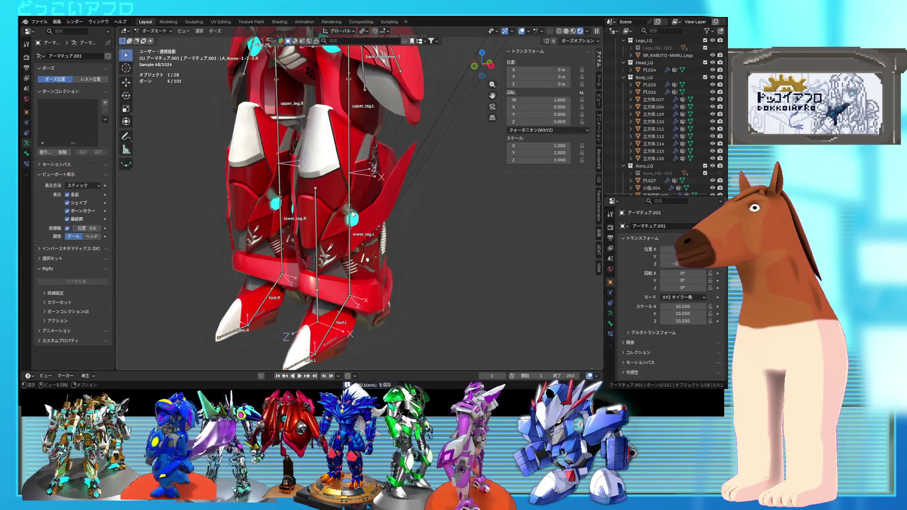
{"action": "left_click", "coordinate": [354, 215]}
Rotate lower_leg.L about 91° on X, inspect the armor, then clear the rotation.
{"action": "key", "text": "r"}
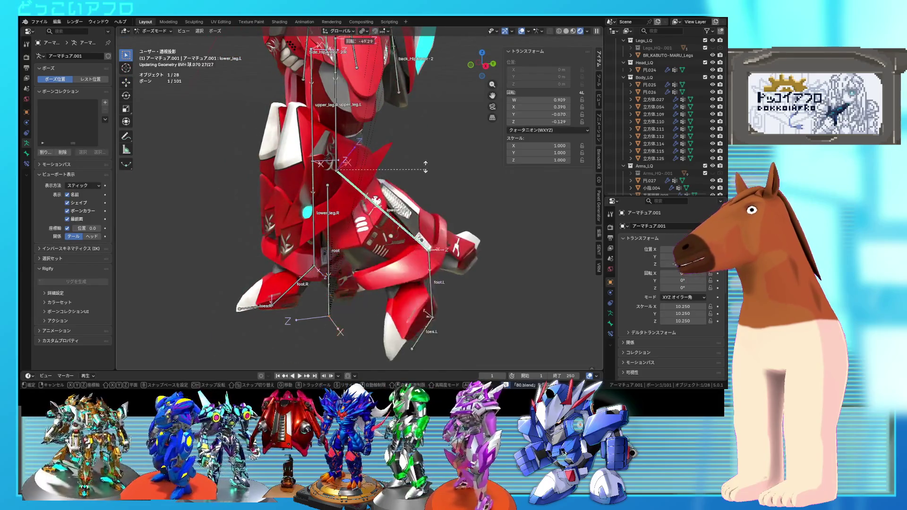
{"action": "key", "text": "Escape"}
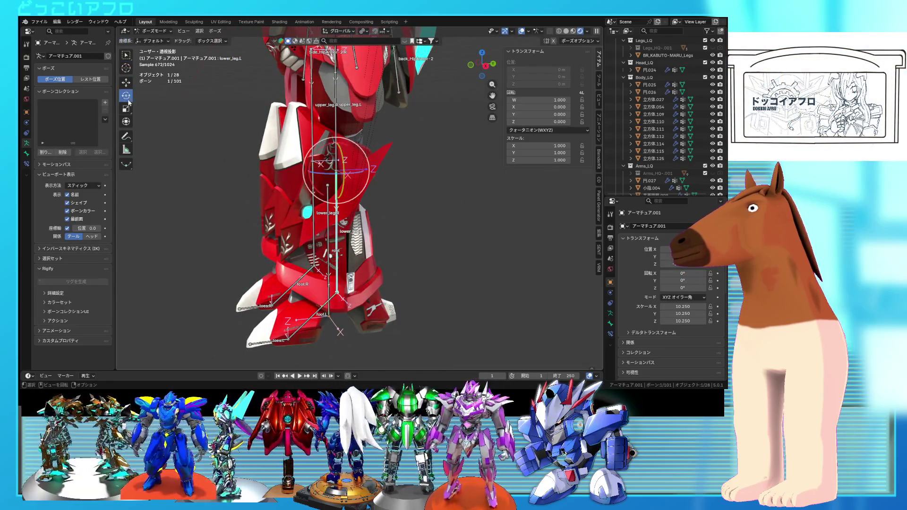
{"action": "key", "text": "x"}
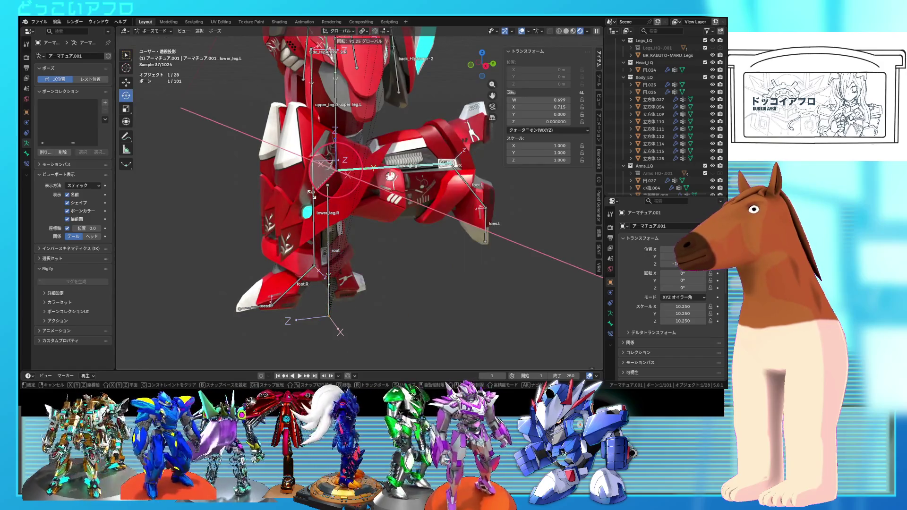
{"action": "left_click", "coordinate": [330, 151]}
{"action": "mouse_move", "coordinate": [331, 151]}
{"action": "middle_mouse_down"}
{"action": "mouse_move", "coordinate": [354, 139]}
{"action": "mouse_move", "coordinate": [321, 202]}
{"action": "mouse_move", "coordinate": [288, 240]}
{"action": "mouse_move", "coordinate": [450, 240]}
{"action": "mouse_move", "coordinate": [338, 232]}
{"action": "mouse_move", "coordinate": [441, 244]}
{"action": "mouse_move", "coordinate": [314, 239]}
{"action": "mouse_move", "coordinate": [317, 230]}
{"action": "middle_mouse_up"}
{"action": "key", "text": "alt+r"}
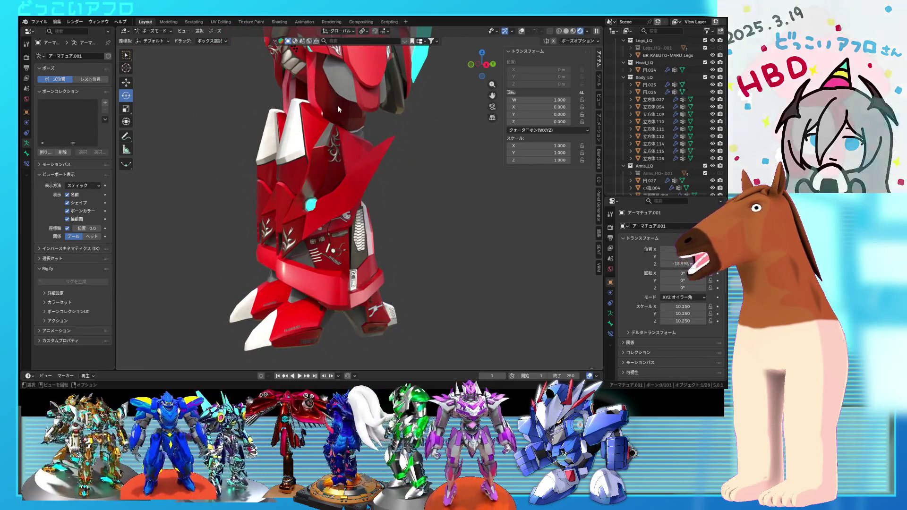
{"action": "key", "text": "shift+z"}
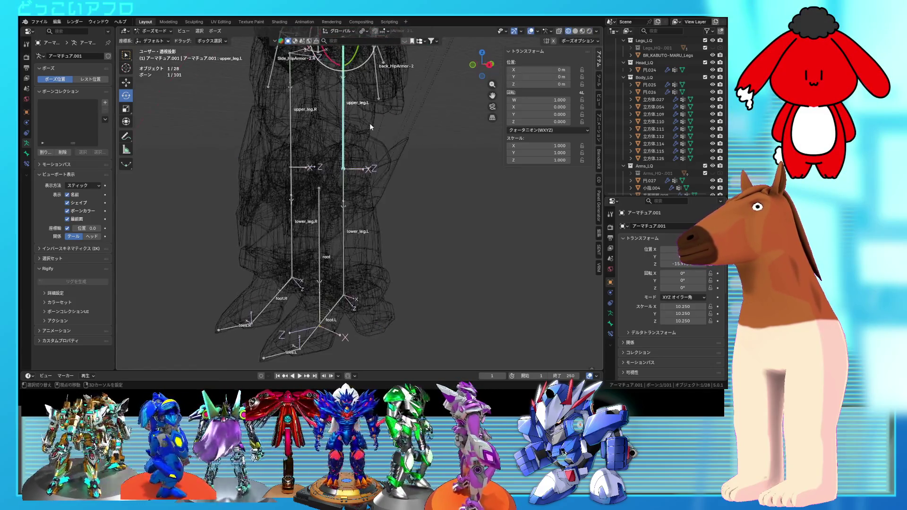
Rotate upper_leg.L on X and bend lower_leg.L up to about 104°.
{"action": "key", "text": "shift+z"}
{"action": "scroll", "coordinate": [369, 123], "scroll_direction": "up", "scroll_amount": 3}
{"action": "mouse_move", "coordinate": [370, 123]}
{"action": "middle_mouse_down"}
{"action": "mouse_move", "coordinate": [407, 198]}
{"action": "mouse_move", "coordinate": [438, 191]}
{"action": "mouse_move", "coordinate": [422, 185]}
{"action": "mouse_move", "coordinate": [381, 100]}
{"action": "middle_mouse_up"}
{"action": "left_click_drag", "start_coordinate": [360, 108], "coordinate": [362, 134]}
{"action": "middle_click_drag", "start_coordinate": [362, 134], "coordinate": [289, 159]}
{"action": "left_click", "coordinate": [431, 256]}
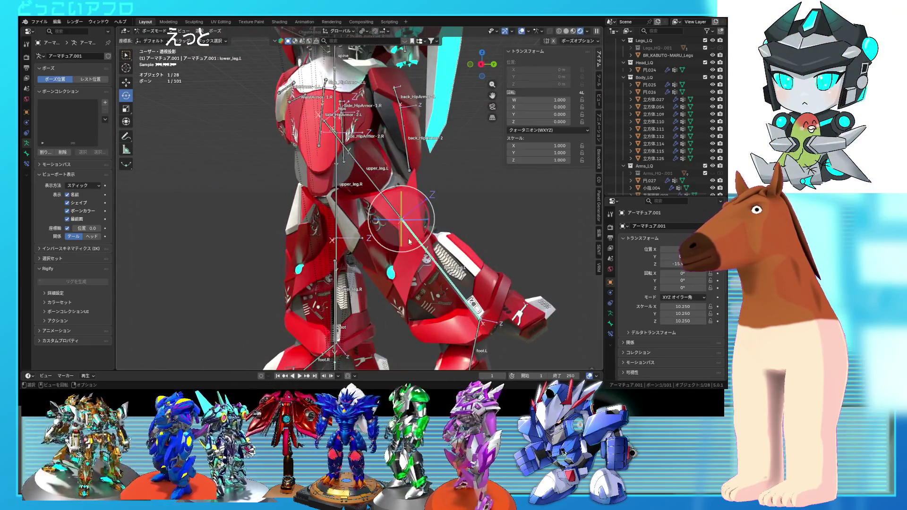
{"action": "mouse_move", "coordinate": [423, 240]}
{"action": "left_mouse_down"}
{"action": "mouse_move", "coordinate": [447, 177]}
{"action": "mouse_move", "coordinate": [442, 152]}
{"action": "left_mouse_up"}
{"action": "mouse_move", "coordinate": [442, 152]}
{"action": "middle_mouse_down"}
{"action": "mouse_move", "coordinate": [372, 242]}
{"action": "mouse_move", "coordinate": [408, 199]}
{"action": "mouse_move", "coordinate": [493, 213]}
{"action": "middle_mouse_up"}
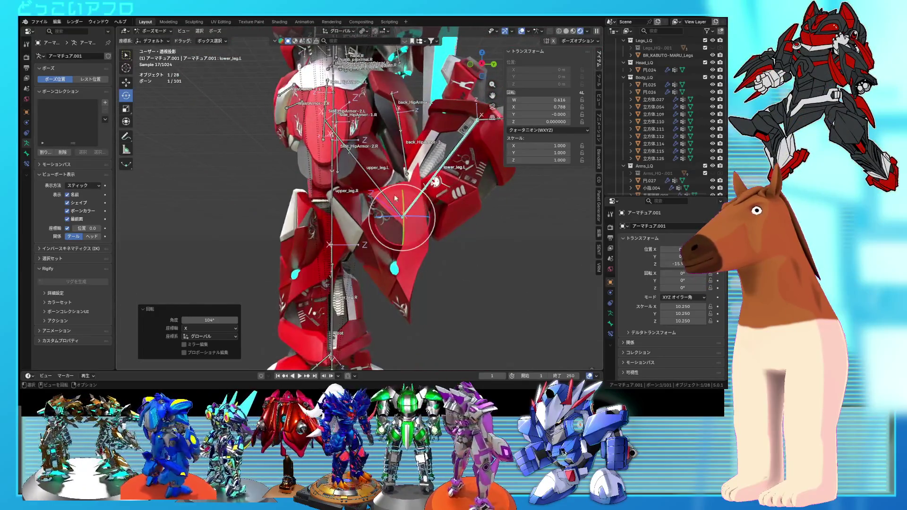
Rotate upper_leg.L −95.6° on X, inspect the deformation, then undo it.
{"action": "left_click", "coordinate": [388, 197]}
{"action": "key", "text": "r"}
{"action": "key", "text": "x"}
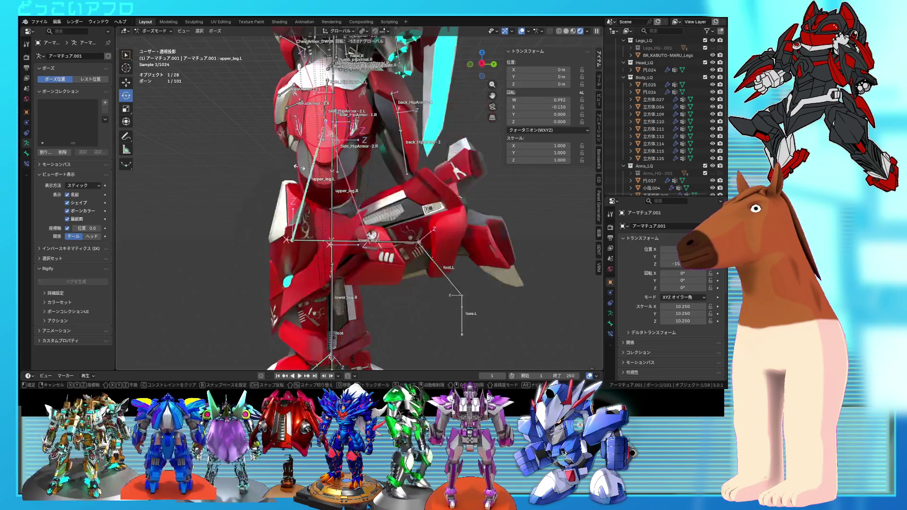
{"action": "left_click", "coordinate": [278, 164]}
{"action": "mouse_move", "coordinate": [279, 163]}
{"action": "middle_mouse_down"}
{"action": "mouse_move", "coordinate": [395, 211]}
{"action": "mouse_move", "coordinate": [430, 150]}
{"action": "mouse_move", "coordinate": [415, 98]}
{"action": "mouse_move", "coordinate": [356, 154]}
{"action": "mouse_move", "coordinate": [414, 194]}
{"action": "mouse_move", "coordinate": [520, 48]}
{"action": "mouse_move", "coordinate": [433, 179]}
{"action": "mouse_move", "coordinate": [312, 163]}
{"action": "mouse_move", "coordinate": [422, 199]}
{"action": "mouse_move", "coordinate": [462, 200]}
{"action": "mouse_move", "coordinate": [366, 181]}
{"action": "mouse_move", "coordinate": [372, 210]}
{"action": "mouse_move", "coordinate": [368, 160]}
{"action": "mouse_move", "coordinate": [351, 184]}
{"action": "mouse_move", "coordinate": [364, 181]}
{"action": "middle_mouse_up"}
{"action": "scroll", "coordinate": [378, 185], "scroll_direction": "up", "scroll_amount": 3}
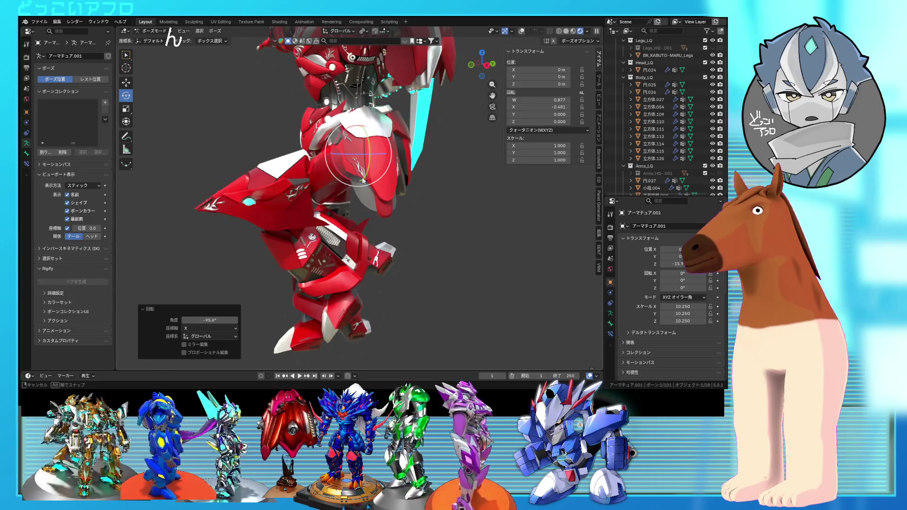
{"action": "mouse_move", "coordinate": [363, 181]}
{"action": "middle_mouse_down"}
{"action": "mouse_move", "coordinate": [410, 151]}
{"action": "mouse_move", "coordinate": [463, 142]}
{"action": "mouse_move", "coordinate": [448, 152]}
{"action": "mouse_move", "coordinate": [327, 170]}
{"action": "mouse_move", "coordinate": [362, 197]}
{"action": "mouse_move", "coordinate": [426, 187]}
{"action": "mouse_move", "coordinate": [430, 152]}
{"action": "mouse_move", "coordinate": [375, 157]}
{"action": "mouse_move", "coordinate": [363, 188]}
{"action": "middle_mouse_up"}
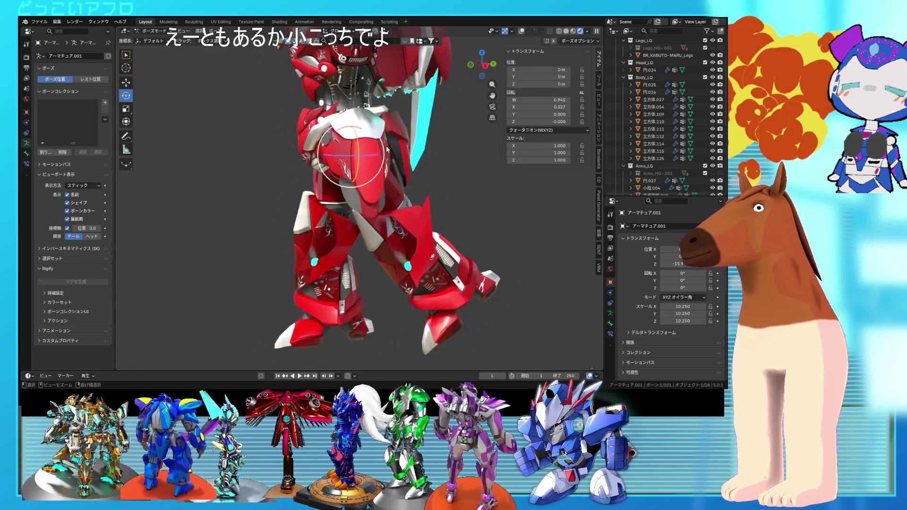
{"action": "key", "text": "ctrl+z"}
{"action": "middle_click_drag", "start_coordinate": [386, 149], "coordinate": [465, 169]}
Save the blend file and test new angles on the left foot bone.
{"action": "key", "text": "ctrl+s"}
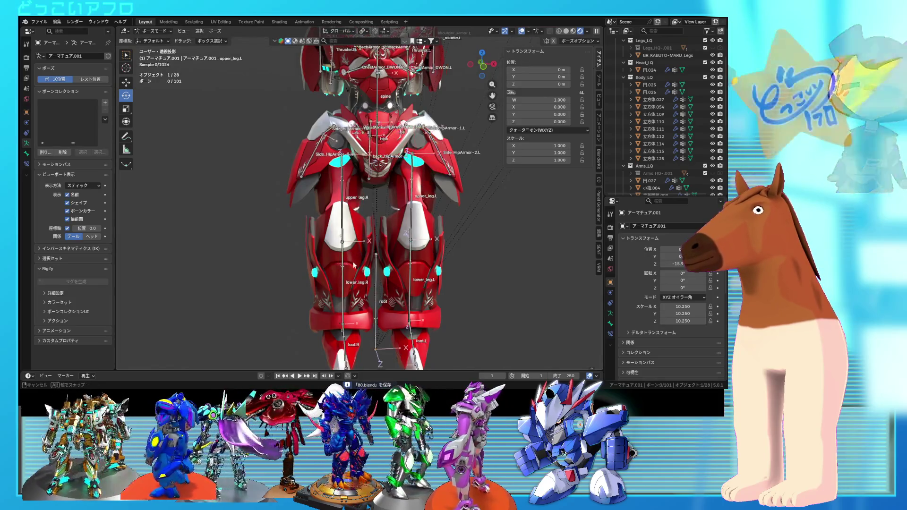
{"action": "middle_click_drag", "start_coordinate": [348, 266], "coordinate": [383, 261]}
{"action": "middle_click_drag", "start_coordinate": [363, 370], "coordinate": [371, 277], "text": "shift"}
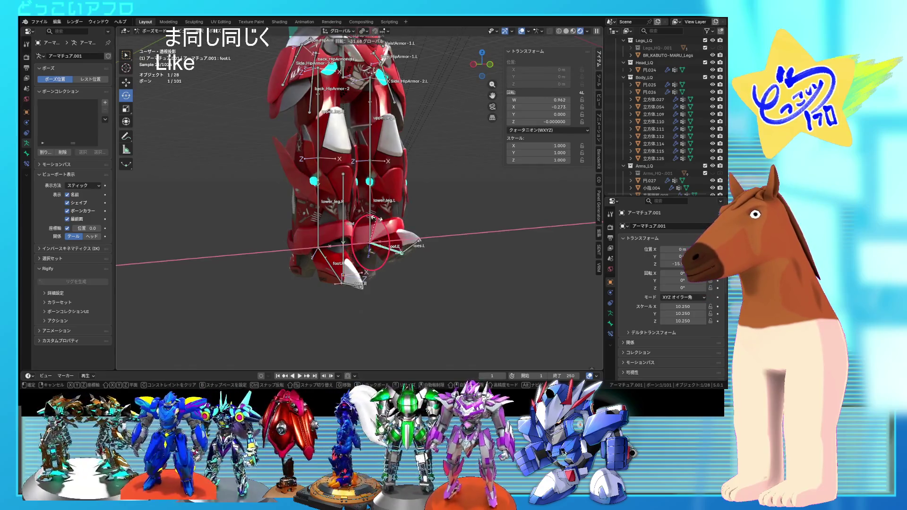
{"action": "left_click", "coordinate": [380, 245]}
{"action": "mouse_move", "coordinate": [379, 244]}
{"action": "middle_mouse_down"}
{"action": "mouse_move", "coordinate": [531, 246]}
{"action": "mouse_move", "coordinate": [429, 241]}
{"action": "middle_mouse_up"}
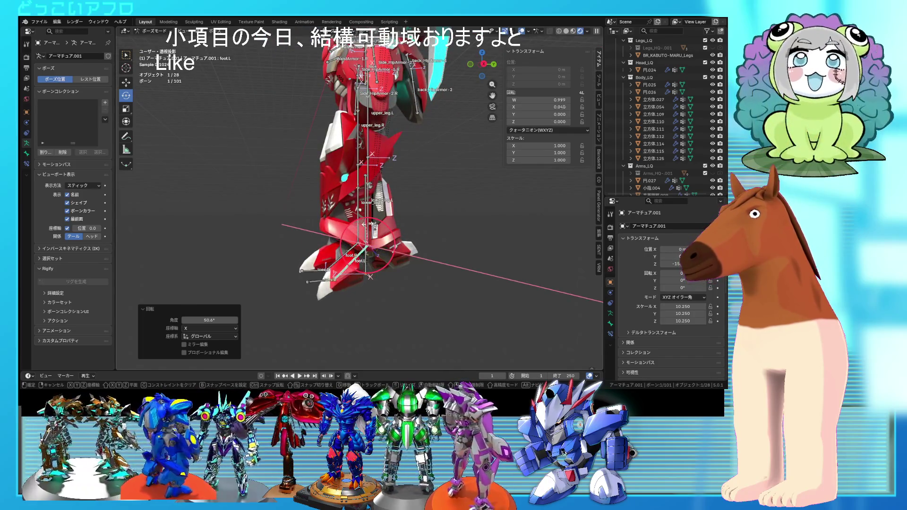
{"action": "left_click", "coordinate": [339, 252]}
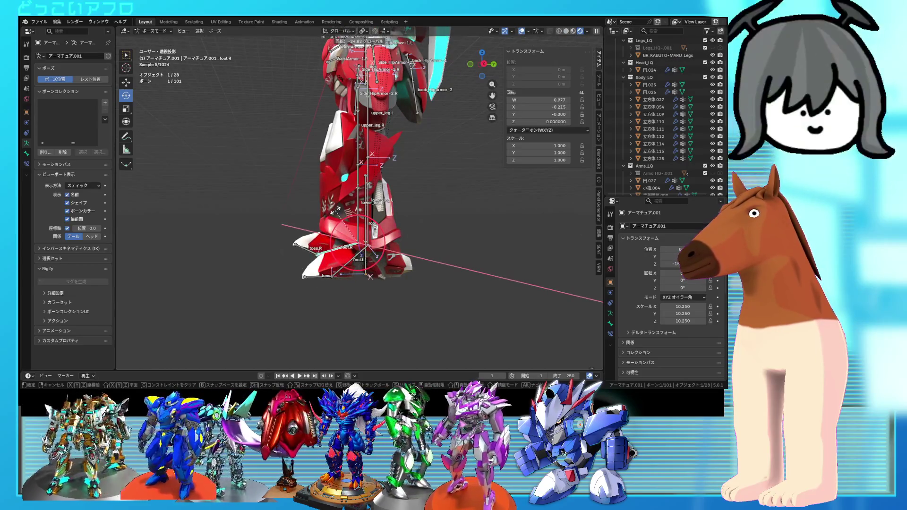
Rotate the right foot 92.3° and reset the right lower leg's rotation.
{"action": "key", "text": "Escape"}
{"action": "middle_click_drag", "start_coordinate": [377, 236], "coordinate": [390, 241]}
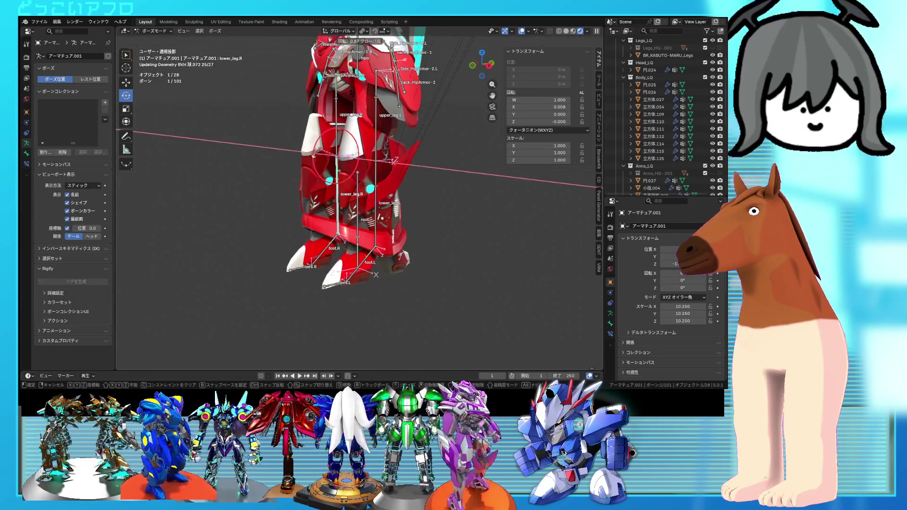
{"action": "left_click", "coordinate": [320, 208]}
{"action": "mouse_move", "coordinate": [320, 208]}
{"action": "middle_mouse_down"}
{"action": "mouse_move", "coordinate": [219, 210]}
{"action": "mouse_move", "coordinate": [345, 211]}
{"action": "mouse_move", "coordinate": [325, 156]}
{"action": "middle_mouse_up"}
{"action": "key", "text": "ctrl+z"}
{"action": "mouse_move", "coordinate": [325, 123]}
{"action": "middle_mouse_down"}
{"action": "mouse_move", "coordinate": [293, 118]}
{"action": "mouse_move", "coordinate": [310, 141]}
{"action": "middle_mouse_up"}
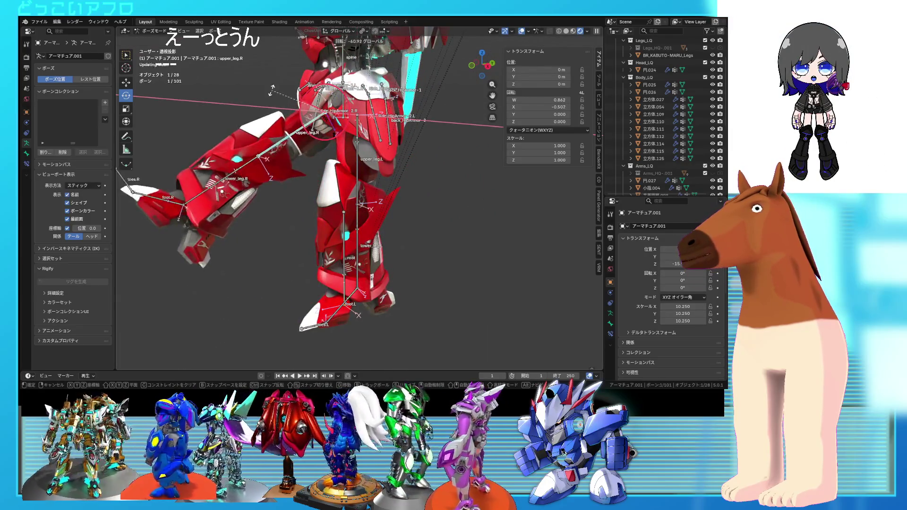
Swing the right lower and upper leg bones about X to test deformation.
{"action": "left_click", "coordinate": [241, 174]}
{"action": "left_click", "coordinate": [242, 172]}
{"action": "left_click_drag", "start_coordinate": [239, 143], "coordinate": [233, 191]}
{"action": "mouse_move", "coordinate": [233, 192]}
{"action": "middle_mouse_down"}
{"action": "mouse_move", "coordinate": [407, 225]}
{"action": "mouse_move", "coordinate": [257, 180]}
{"action": "mouse_move", "coordinate": [282, 237]}
{"action": "mouse_move", "coordinate": [288, 170]}
{"action": "middle_mouse_up"}
{"action": "left_click", "coordinate": [292, 160]}
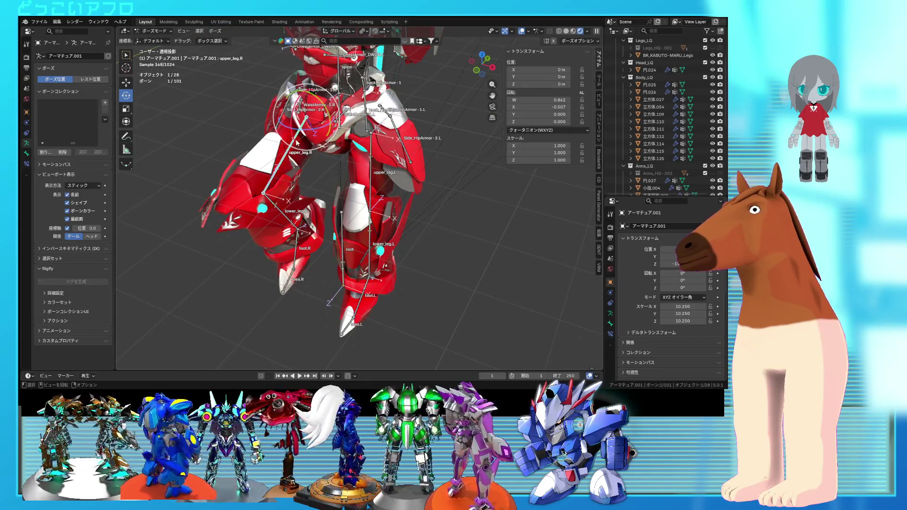
{"action": "middle_click_drag", "start_coordinate": [349, 165], "coordinate": [384, 185]}
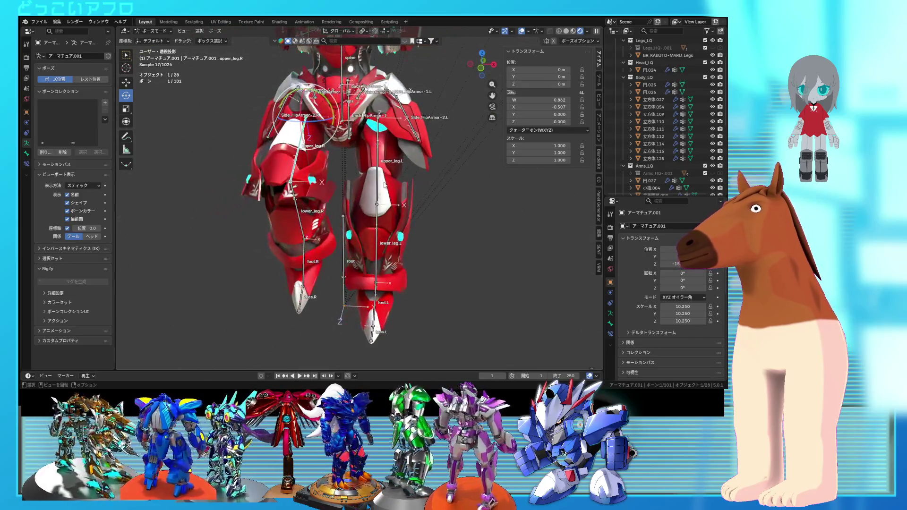
{"action": "left_click", "coordinate": [349, 216]}
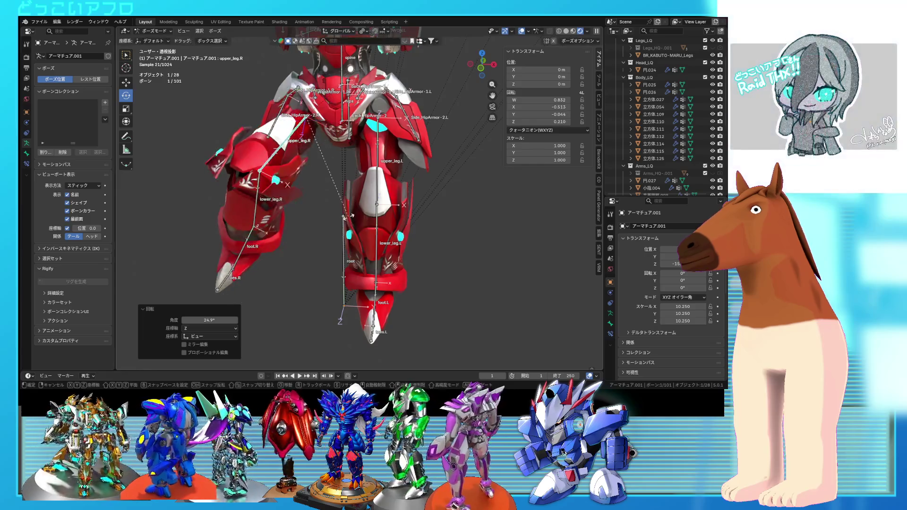
{"action": "mouse_move", "coordinate": [360, 211]}
{"action": "middle_mouse_down"}
{"action": "mouse_move", "coordinate": [368, 254]}
{"action": "mouse_move", "coordinate": [358, 230]}
{"action": "mouse_move", "coordinate": [399, 230]}
{"action": "mouse_move", "coordinate": [343, 229]}
{"action": "middle_mouse_up"}
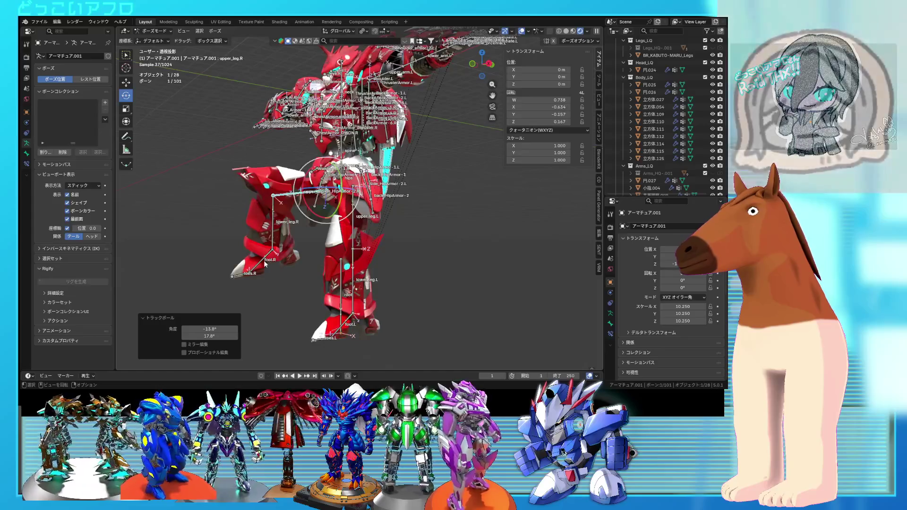
Rotate foot.R 41.4° on X, undo it, and clear the right upper leg's rotation.
{"action": "left_click", "coordinate": [253, 252]}
{"action": "left_click", "coordinate": [250, 250]}
{"action": "mouse_move", "coordinate": [283, 258]}
{"action": "middle_mouse_down"}
{"action": "mouse_move", "coordinate": [390, 269]}
{"action": "mouse_move", "coordinate": [310, 256]}
{"action": "mouse_move", "coordinate": [359, 257]}
{"action": "middle_mouse_up"}
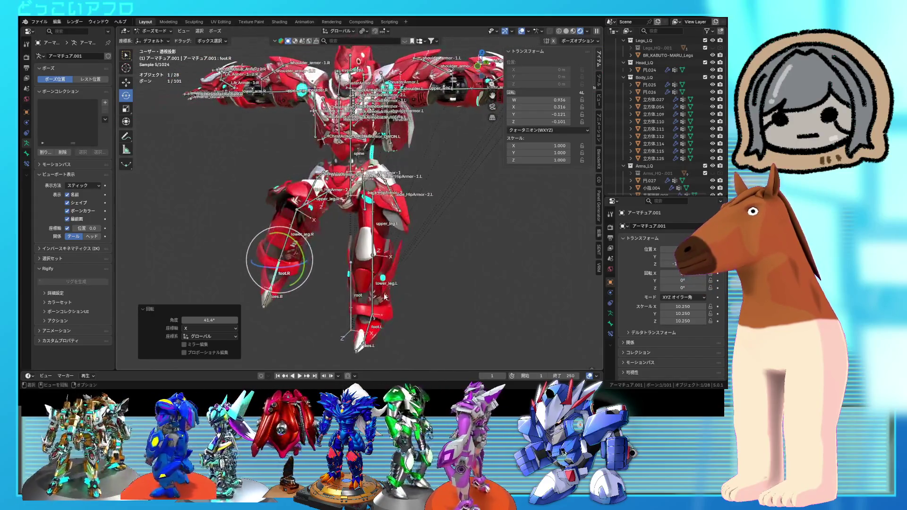
{"action": "key", "text": "ctrl+z"}
{"action": "key", "text": "ctrl+z"}
{"action": "key", "text": "alt+r"}
Save the blend file and switch from Pose Mode to Object Mode.
{"action": "scroll", "coordinate": [292, 59], "scroll_direction": "up", "scroll_amount": 2}
{"action": "key", "text": "ctrl+s"}
{"action": "left_click", "coordinate": [333, 31]}
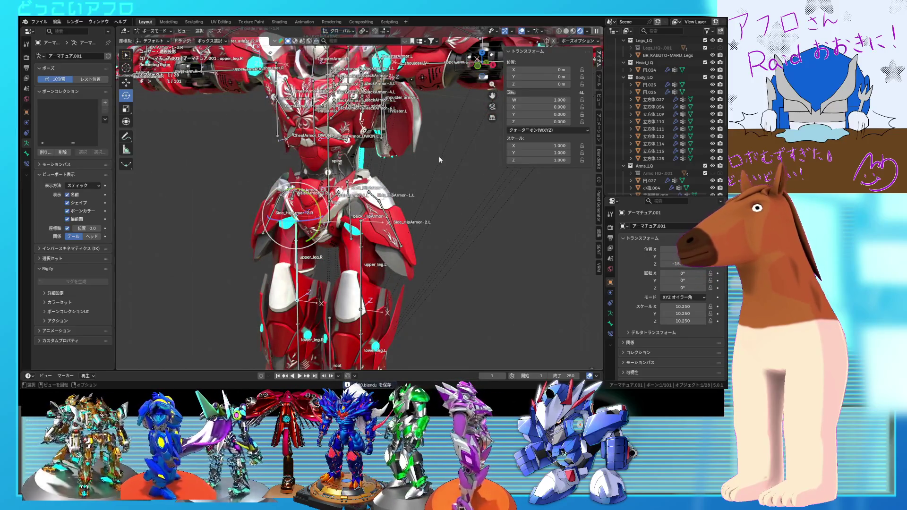
{"action": "scroll", "coordinate": [438, 173], "scroll_direction": "up", "scroll_amount": 1}
{"action": "left_click", "coordinate": [155, 31]}
{"action": "left_click", "coordinate": [156, 34]}
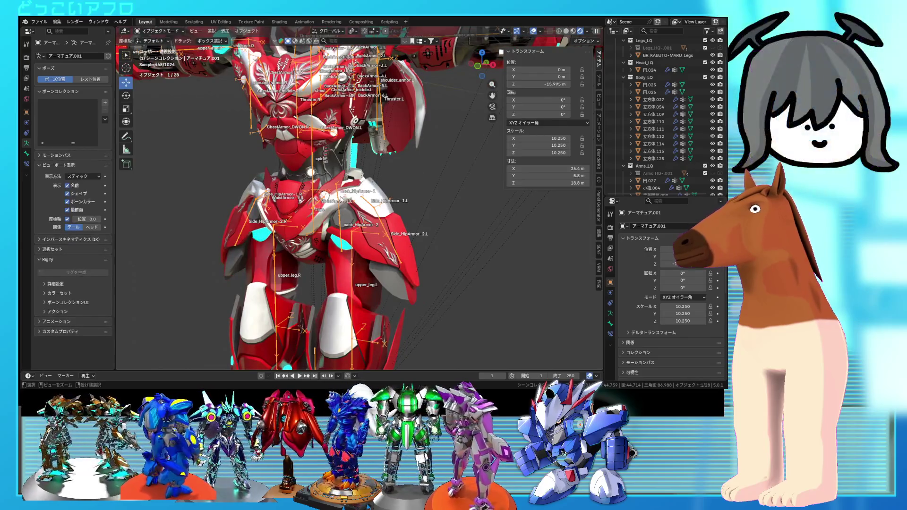
Edit the left hip armor mesh and select its whole lower plate.
{"action": "left_click", "coordinate": [390, 230]}
{"action": "mouse_move", "coordinate": [390, 229]}
{"action": "middle_mouse_down"}
{"action": "mouse_move", "coordinate": [304, 211]}
{"action": "mouse_move", "coordinate": [442, 215]}
{"action": "mouse_move", "coordinate": [427, 221]}
{"action": "mouse_move", "coordinate": [411, 270]}
{"action": "middle_mouse_up"}
{"action": "key", "text": "Tab"}
{"action": "key", "text": "l"}
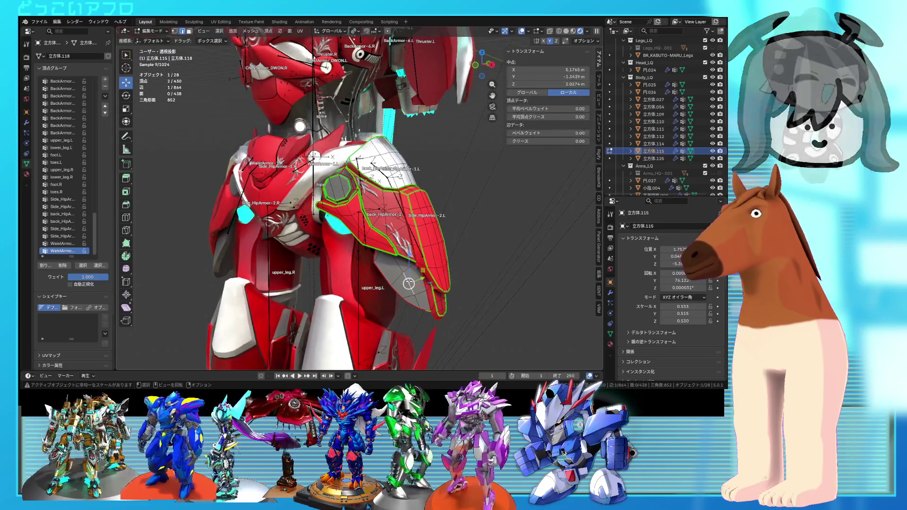
{"action": "mouse_move", "coordinate": [409, 281]}
{"action": "middle_mouse_down"}
{"action": "mouse_move", "coordinate": [415, 244]}
{"action": "mouse_move", "coordinate": [402, 251]}
{"action": "mouse_move", "coordinate": [433, 244]}
{"action": "middle_mouse_up"}
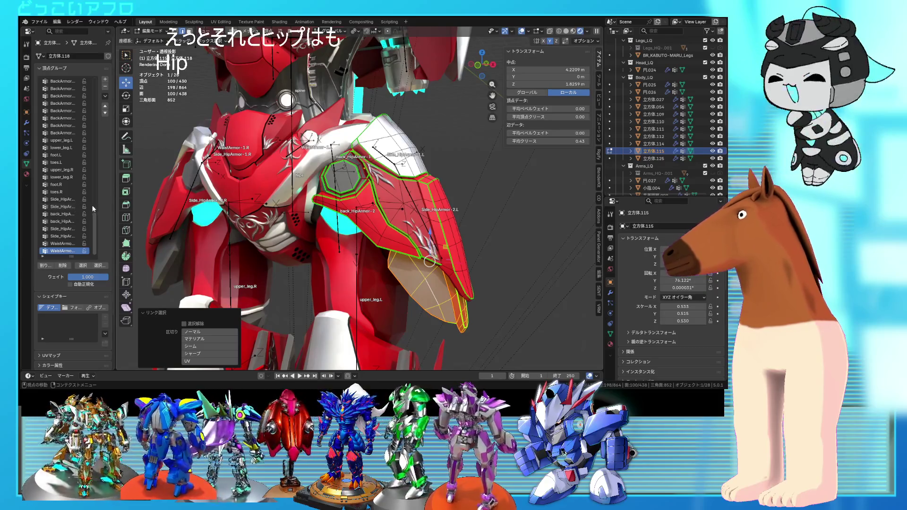
Assign the lower plate to Side_HipArmor-2.L and verify the group's vertices.
{"action": "left_click_drag", "start_coordinate": [115, 208], "coordinate": [136, 208]}
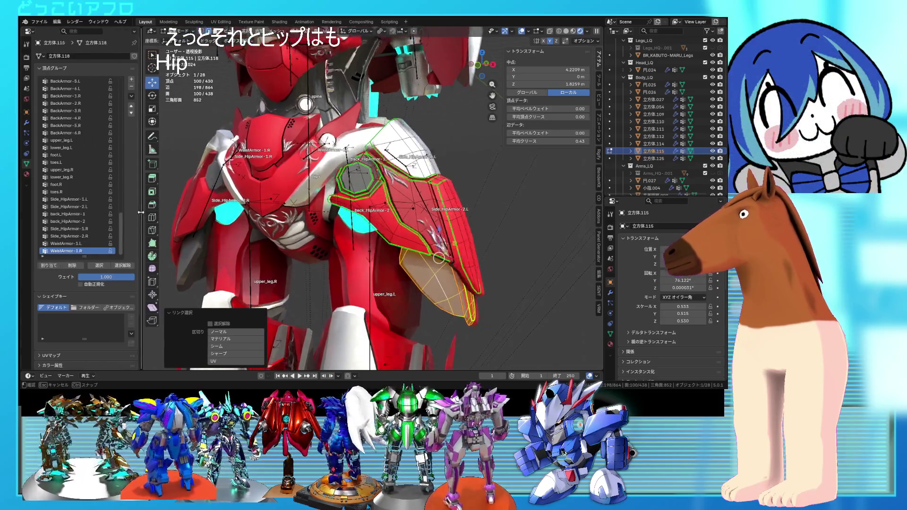
{"action": "left_click", "coordinate": [74, 207]}
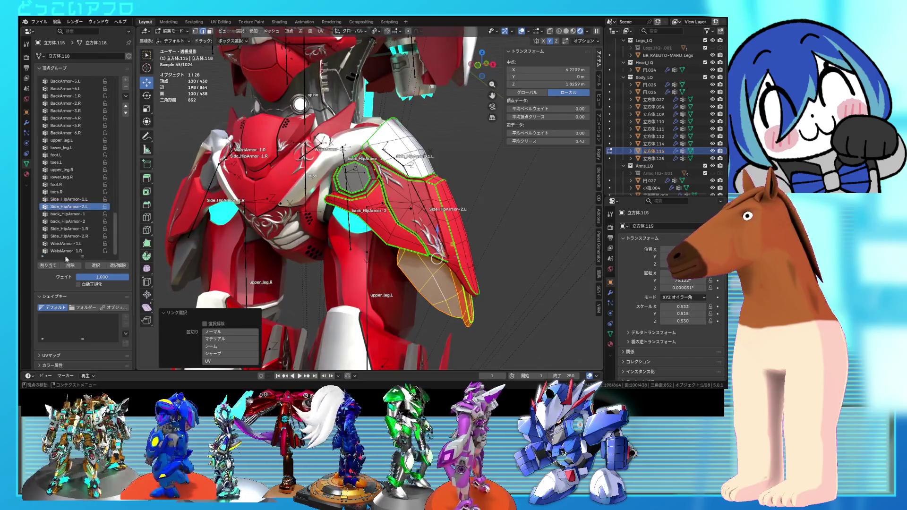
{"action": "left_click", "coordinate": [52, 267]}
{"action": "left_click", "coordinate": [118, 265]}
{"action": "left_click", "coordinate": [100, 266]}
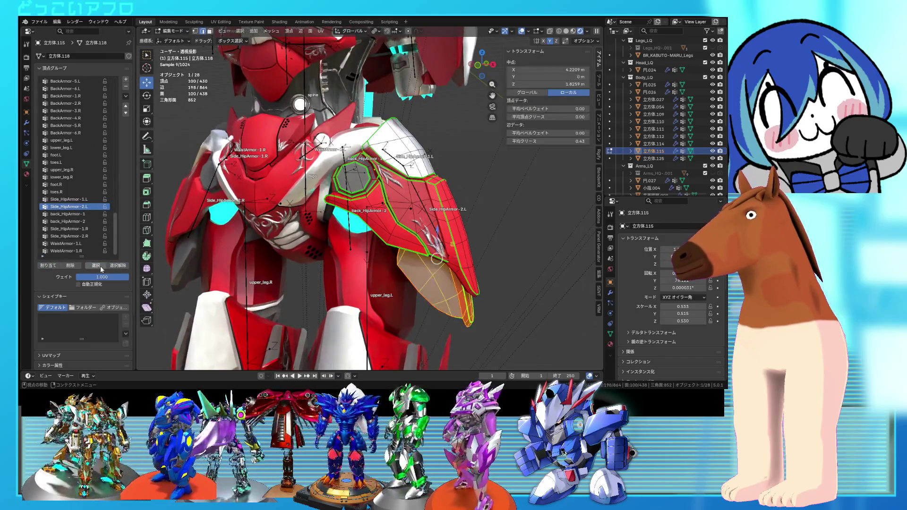
{"action": "left_click", "coordinate": [118, 266]}
{"action": "left_click", "coordinate": [97, 266]}
{"action": "left_click", "coordinate": [117, 266]}
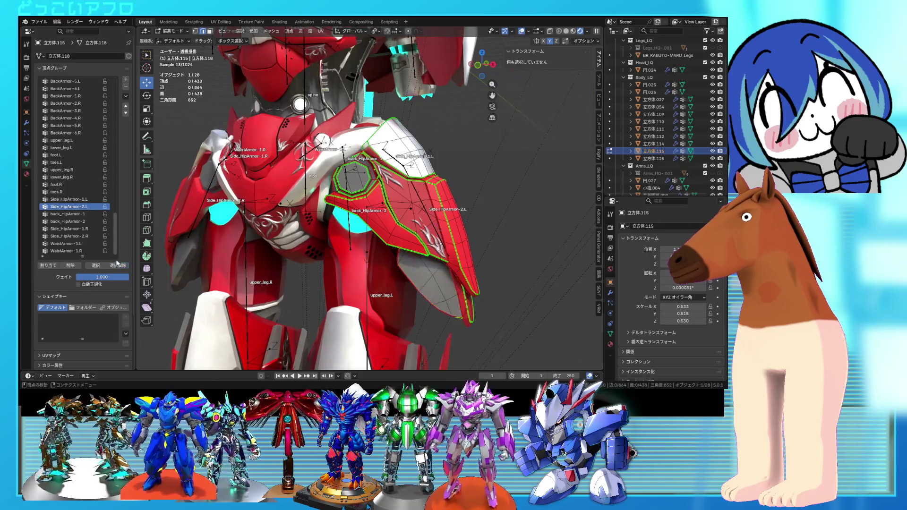
Assign the upper plate to Side_HipArmor-1.L, locking and verifying that group.
{"action": "left_click", "coordinate": [435, 221]}
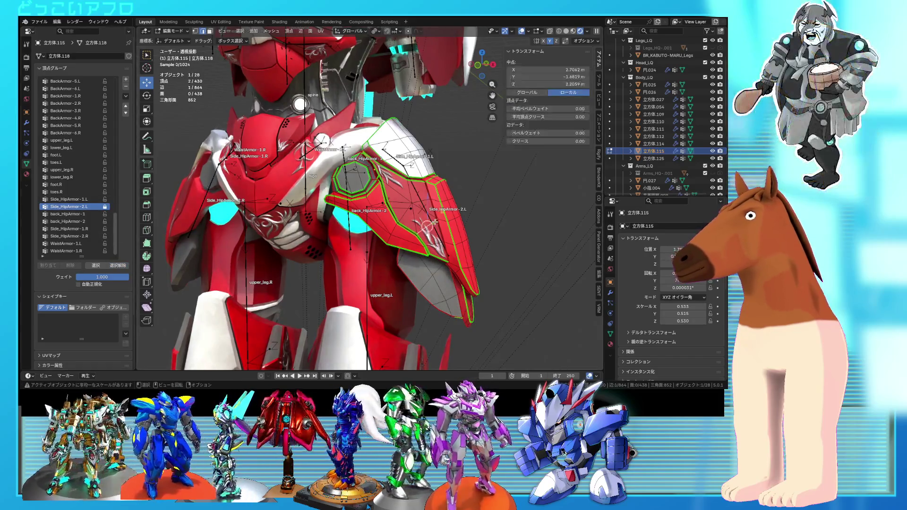
{"action": "key", "text": "ctrl+l"}
{"action": "left_click", "coordinate": [71, 199]}
{"action": "left_click", "coordinate": [58, 268]}
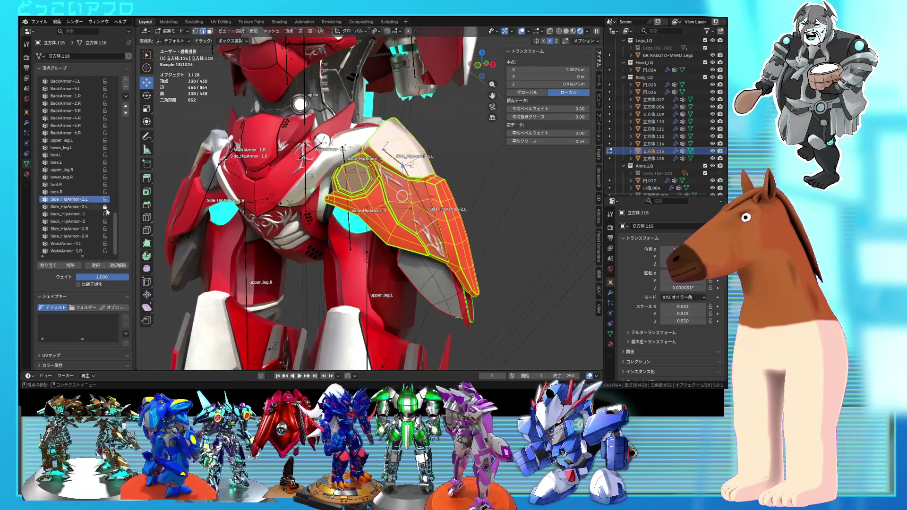
{"action": "left_click", "coordinate": [105, 199]}
{"action": "left_click", "coordinate": [118, 266]}
{"action": "left_click", "coordinate": [96, 265]}
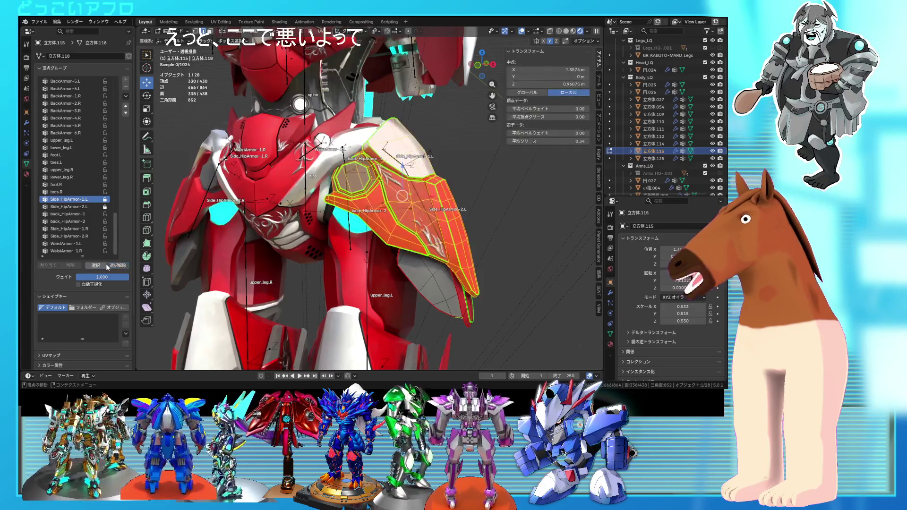
Return to Object Mode and open the right hip armor mesh in Edit Mode.
{"action": "left_click", "coordinate": [163, 31]}
{"action": "left_click", "coordinate": [166, 33]}
{"action": "mouse_move", "coordinate": [265, 141]}
{"action": "middle_mouse_down"}
{"action": "mouse_move", "coordinate": [295, 165]}
{"action": "mouse_move", "coordinate": [404, 201]}
{"action": "middle_mouse_up"}
{"action": "left_click", "coordinate": [432, 203]}
{"action": "key", "text": "Tab"}
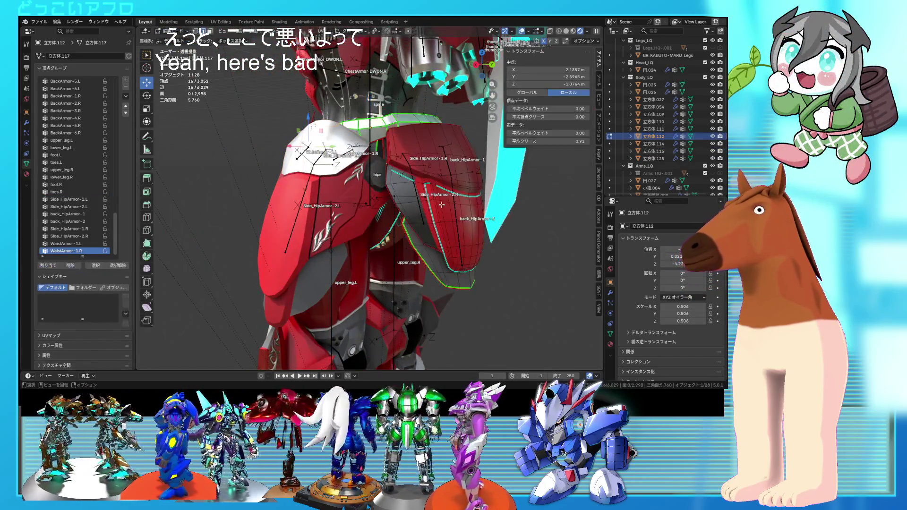
{"action": "left_click", "coordinate": [438, 269]}
{"action": "left_click", "coordinate": [439, 271]}
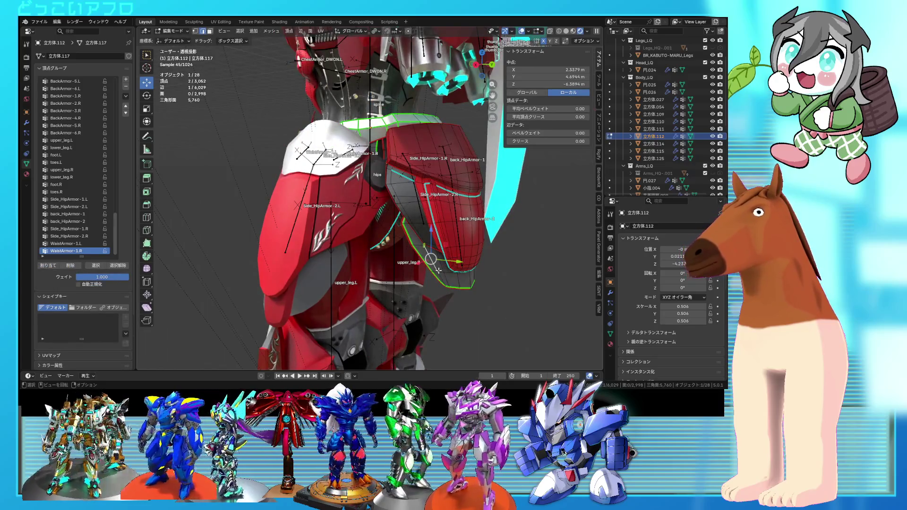
{"action": "key", "text": "l"}
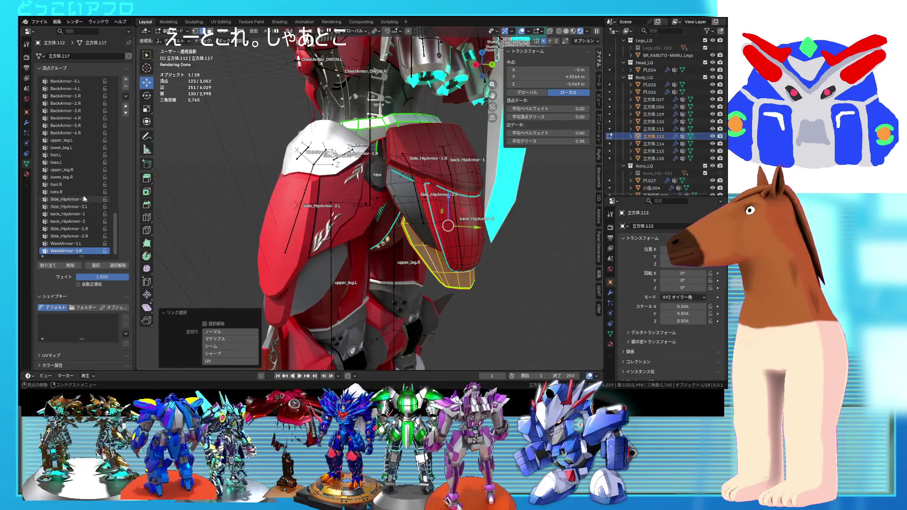
{"action": "scroll", "coordinate": [80, 223], "scroll_direction": "up", "scroll_amount": 4}
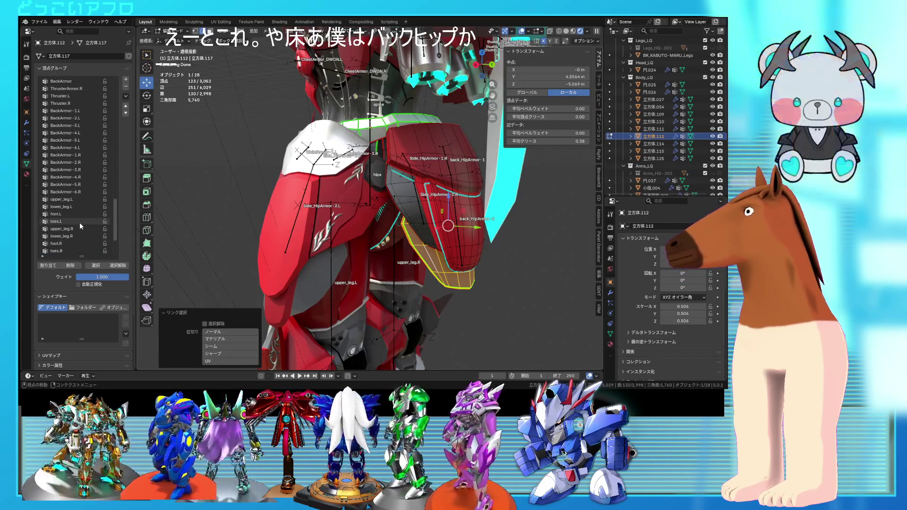
{"action": "scroll", "coordinate": [80, 226], "scroll_direction": "up", "scroll_amount": 2}
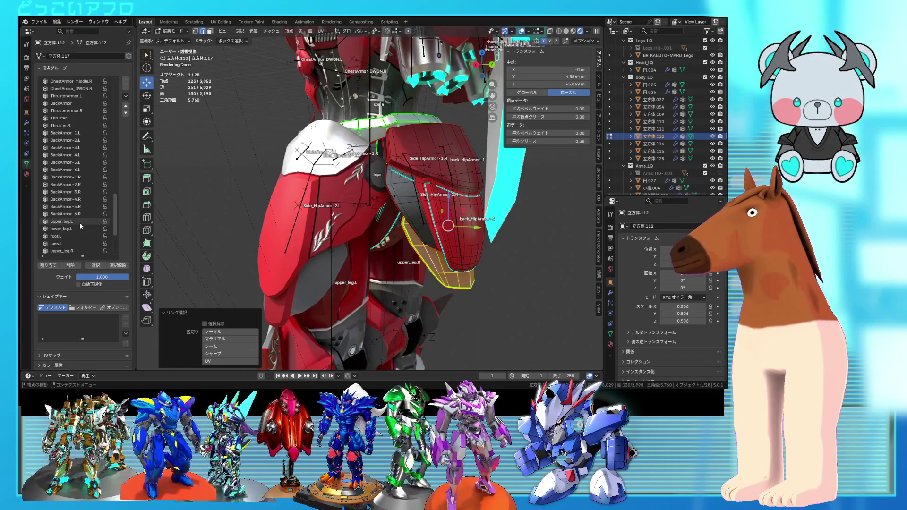
{"action": "scroll", "coordinate": [80, 225], "scroll_direction": "down", "scroll_amount": 5}
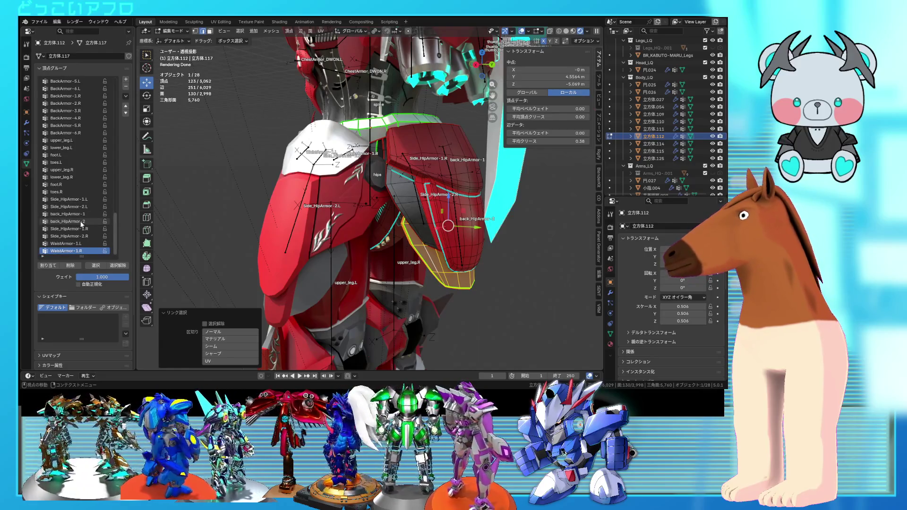
{"action": "scroll", "coordinate": [81, 224], "scroll_direction": "up", "scroll_amount": 10}
{"action": "scroll", "coordinate": [81, 223], "scroll_direction": "up", "scroll_amount": 5}
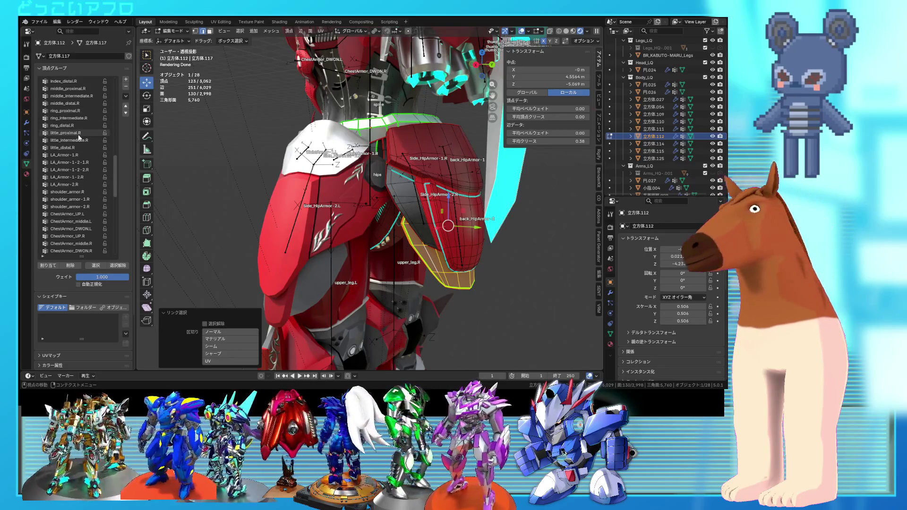
{"action": "scroll", "coordinate": [78, 141], "scroll_direction": "up", "scroll_amount": 6}
{"action": "scroll", "coordinate": [71, 161], "scroll_direction": "up", "scroll_amount": 10}
{"action": "scroll", "coordinate": [70, 163], "scroll_direction": "down", "scroll_amount": 6}
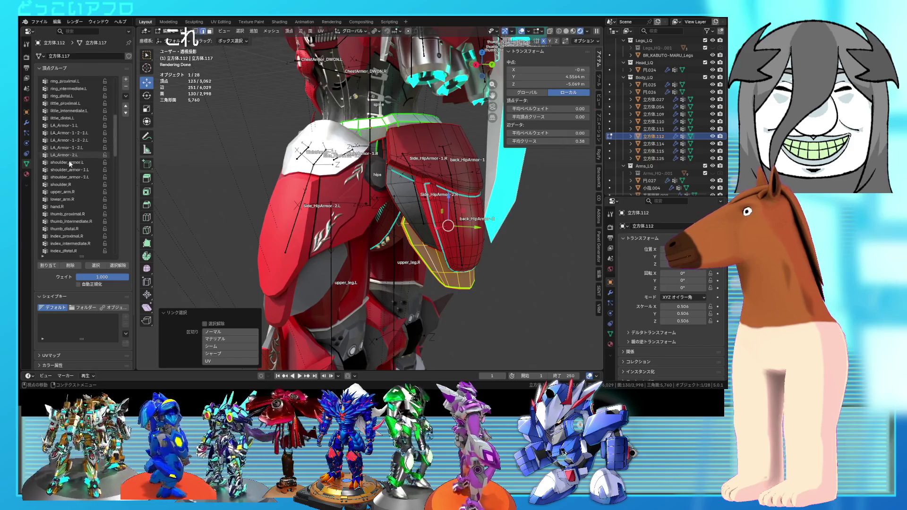
{"action": "scroll", "coordinate": [69, 160], "scroll_direction": "down", "scroll_amount": 4}
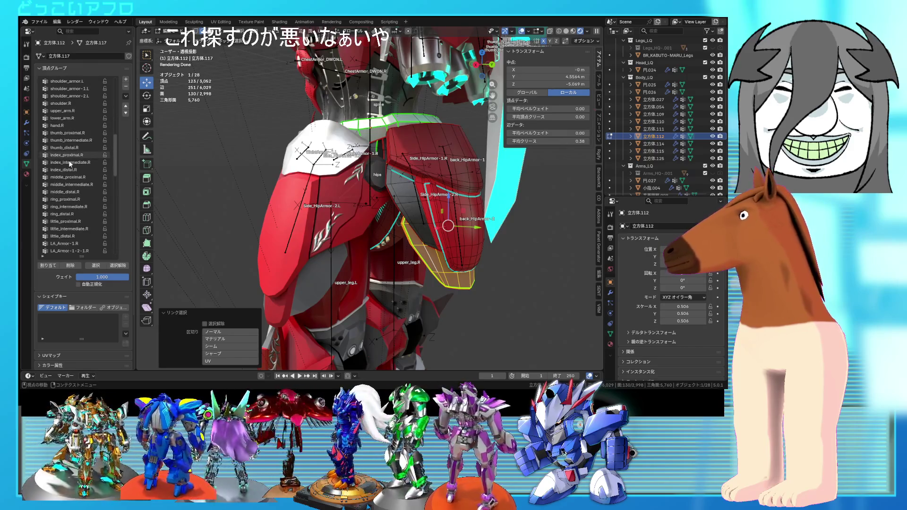
{"action": "scroll", "coordinate": [68, 160], "scroll_direction": "down", "scroll_amount": 2}
{"action": "scroll", "coordinate": [69, 163], "scroll_direction": "down", "scroll_amount": 5}
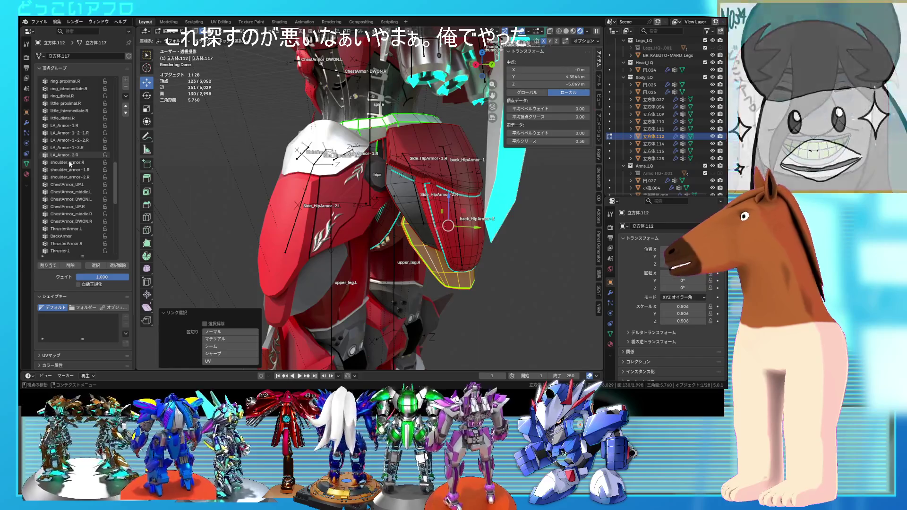
{"action": "scroll", "coordinate": [69, 160], "scroll_direction": "down", "scroll_amount": 3}
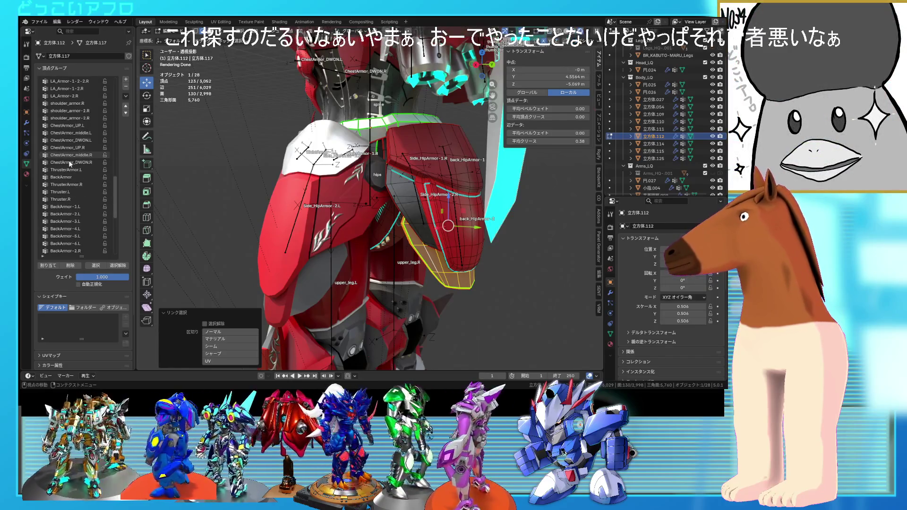
{"action": "scroll", "coordinate": [73, 194], "scroll_direction": "down", "scroll_amount": 2}
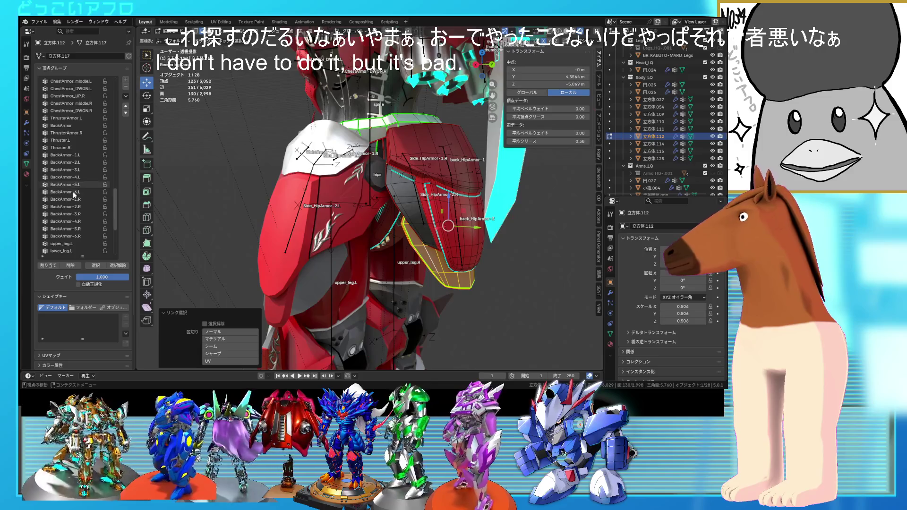
{"action": "scroll", "coordinate": [73, 191], "scroll_direction": "down", "scroll_amount": 2}
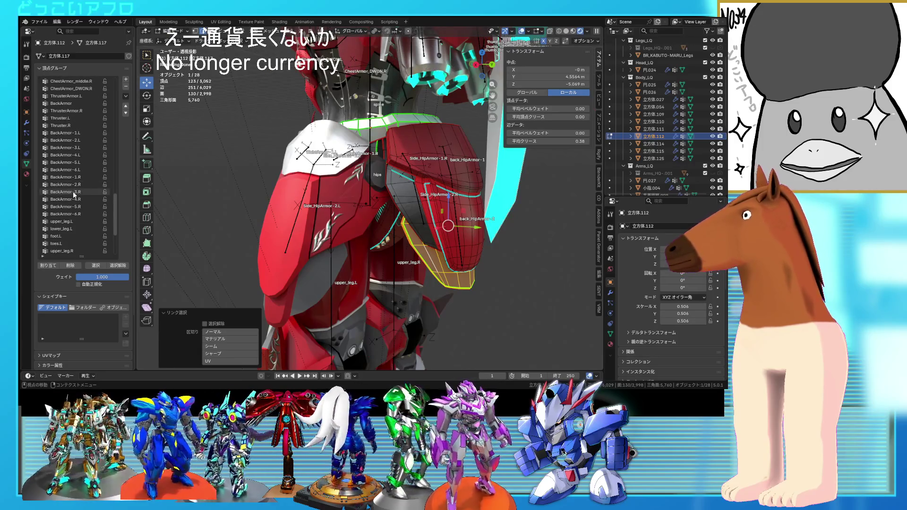
{"action": "scroll", "coordinate": [73, 191], "scroll_direction": "down", "scroll_amount": 3}
{"action": "scroll", "coordinate": [72, 191], "scroll_direction": "down", "scroll_amount": 2}
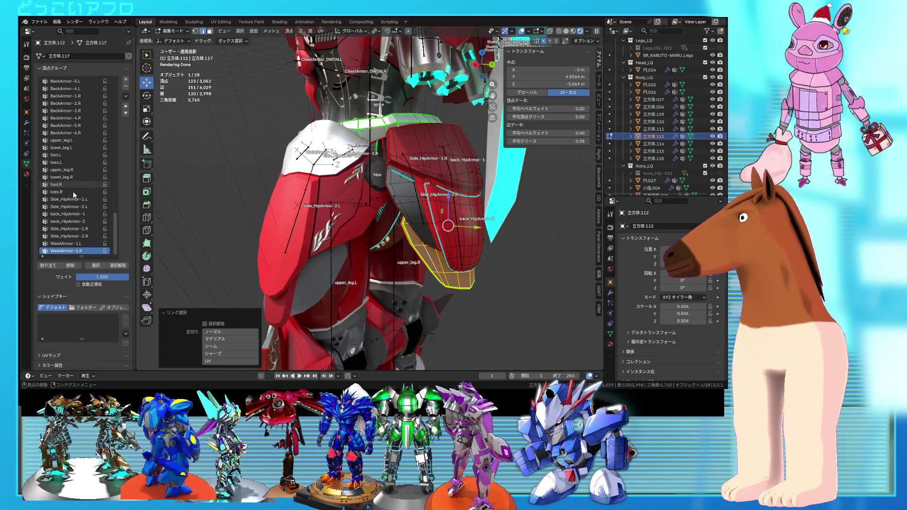
Select the linked upper back hip-armour piece and assign it to back_HipArmor-1.
{"action": "left_click", "coordinate": [73, 215]}
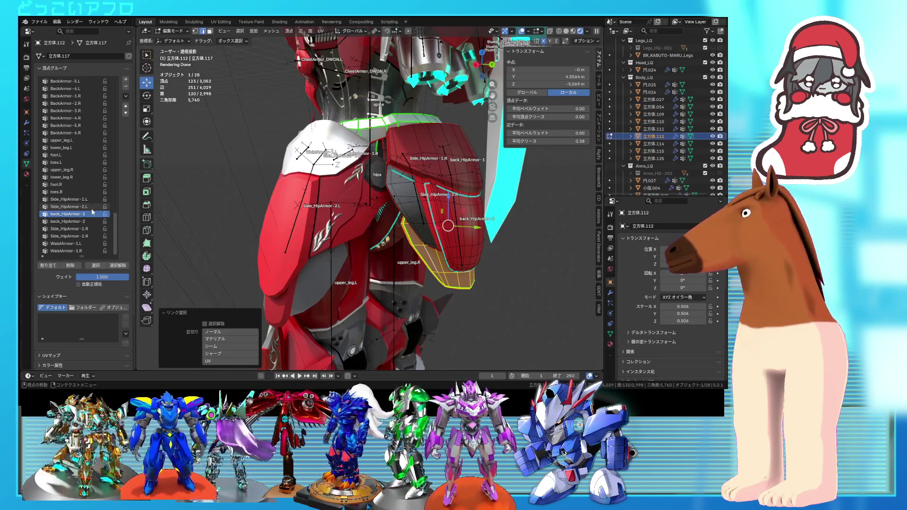
{"action": "left_click", "coordinate": [71, 221]}
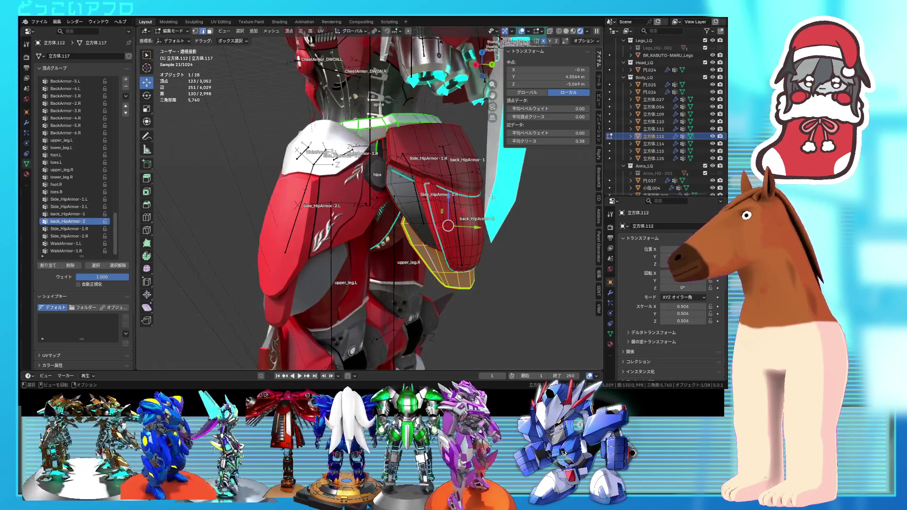
{"action": "left_click", "coordinate": [454, 203]}
{"action": "key", "text": "ctrl+l"}
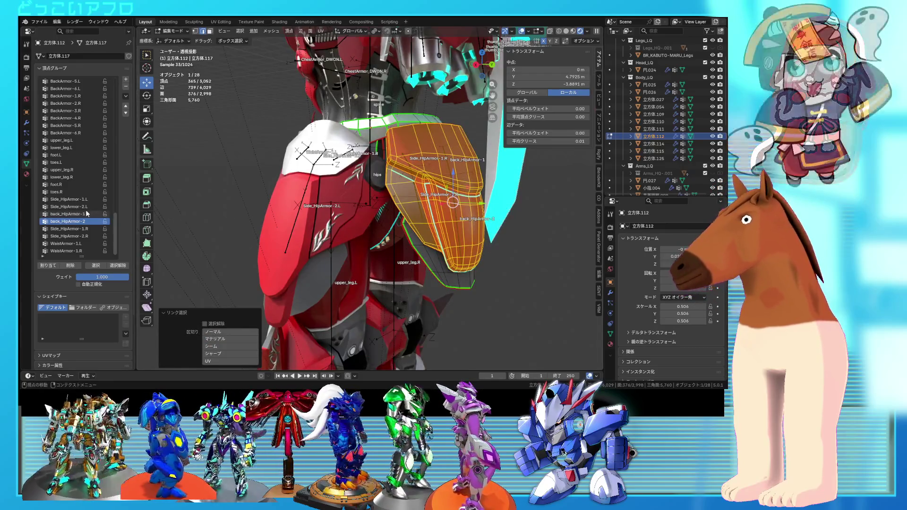
{"action": "left_click", "coordinate": [88, 214]}
{"action": "left_click", "coordinate": [45, 266]}
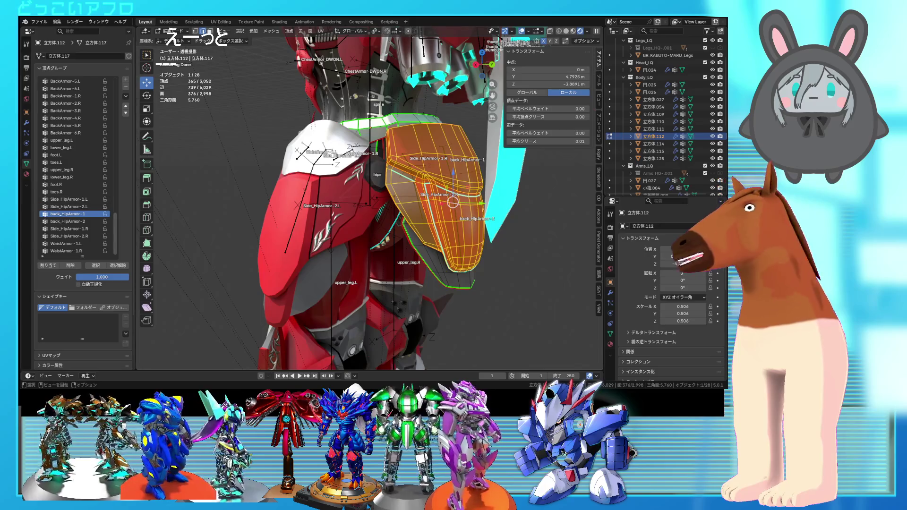
Return to Object Mode and select the robot's armature.
{"action": "left_click", "coordinate": [173, 31]}
{"action": "left_click", "coordinate": [175, 39]}
{"action": "left_click", "coordinate": [453, 189]}
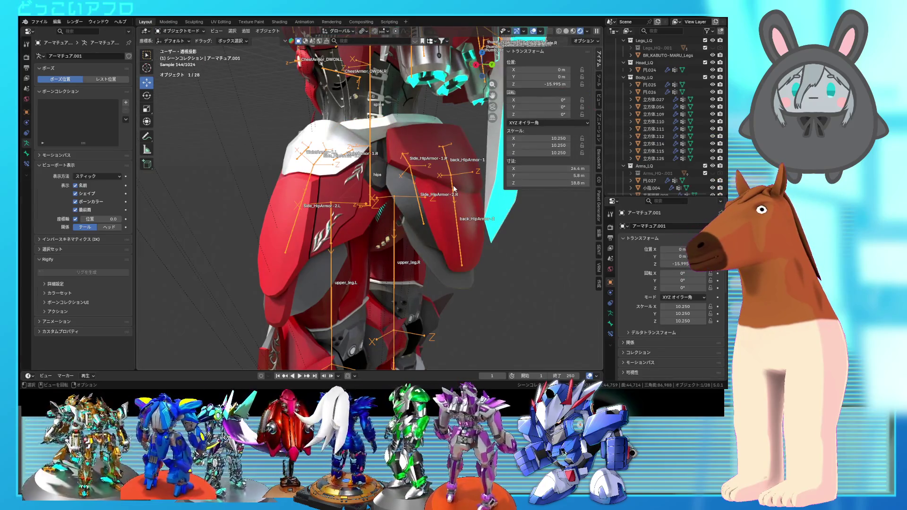
In Pose Mode, test-rotate back_HipArmor-2 and back_HipArmor-1, cancelling each.
{"action": "key", "text": "ctrl+Tab"}
{"action": "left_click", "coordinate": [459, 218]}
{"action": "left_click_drag", "start_coordinate": [466, 202], "coordinate": [472, 201]}
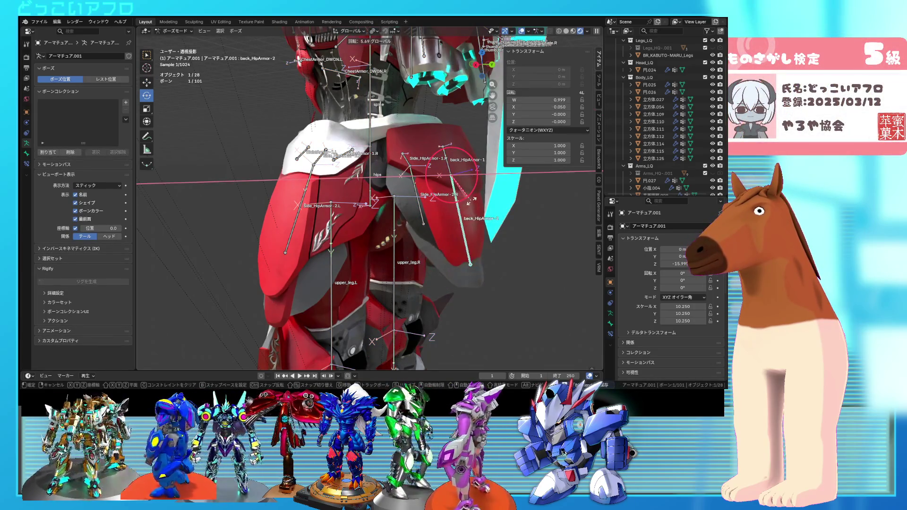
{"action": "key", "text": "Escape"}
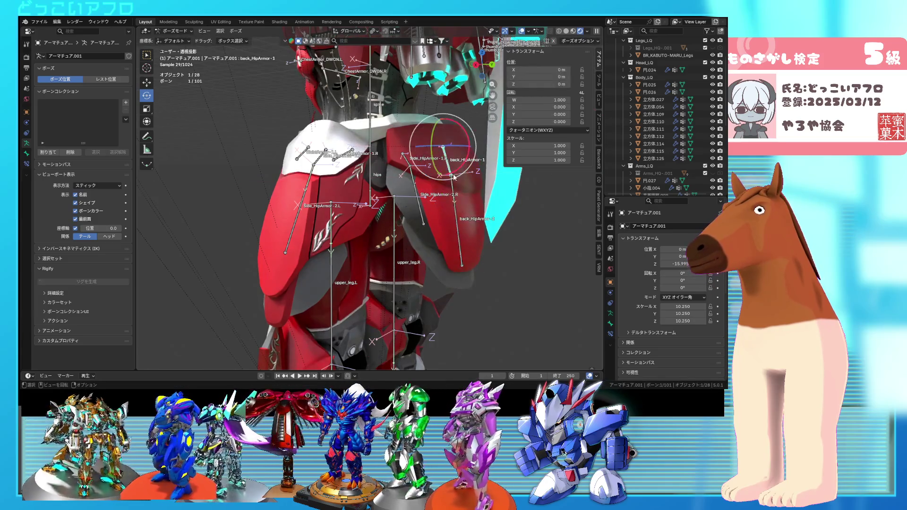
{"action": "left_click_drag", "start_coordinate": [462, 166], "coordinate": [474, 188]}
{"action": "key", "text": "Escape"}
Tilt back_HipArmor-2 about −6° on X, then revert it.
{"action": "left_click", "coordinate": [471, 195]}
{"action": "mouse_move", "coordinate": [475, 188]}
{"action": "middle_mouse_down"}
{"action": "mouse_move", "coordinate": [495, 180]}
{"action": "mouse_move", "coordinate": [457, 200]}
{"action": "mouse_move", "coordinate": [382, 211]}
{"action": "mouse_move", "coordinate": [460, 217]}
{"action": "middle_mouse_up"}
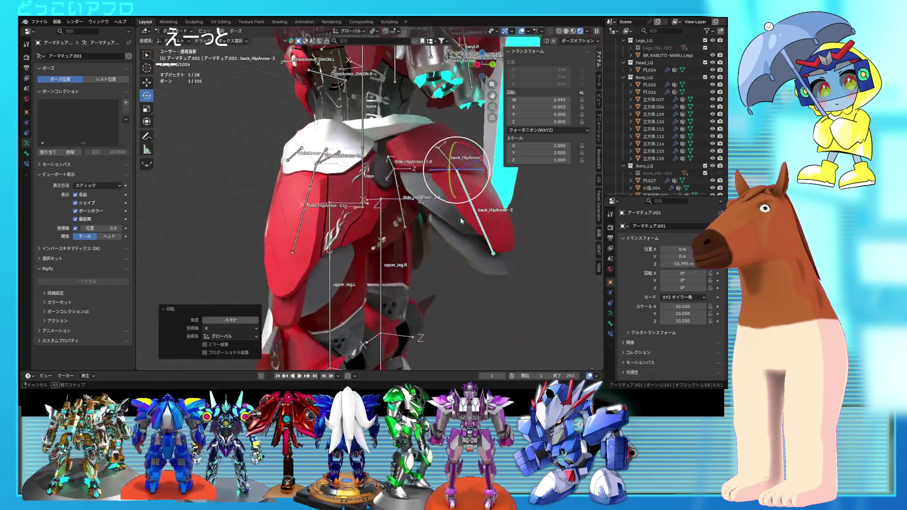
{"action": "key", "text": "ctrl+z"}
{"action": "key", "text": "ctrl+z"}
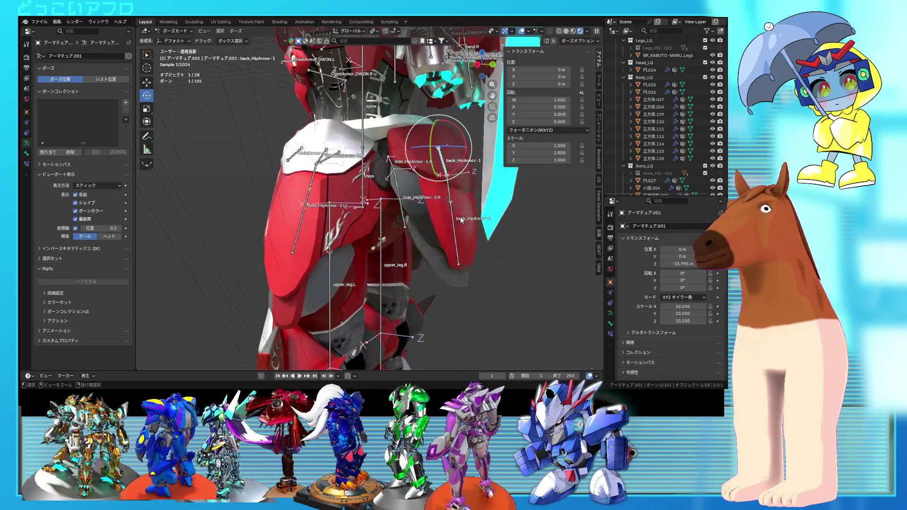
{"action": "mouse_move", "coordinate": [460, 217]}
{"action": "middle_mouse_down"}
{"action": "mouse_move", "coordinate": [438, 229]}
{"action": "mouse_move", "coordinate": [497, 216]}
{"action": "mouse_move", "coordinate": [414, 177]}
{"action": "mouse_move", "coordinate": [427, 175]}
{"action": "middle_mouse_up"}
{"action": "left_click", "coordinate": [413, 176]}
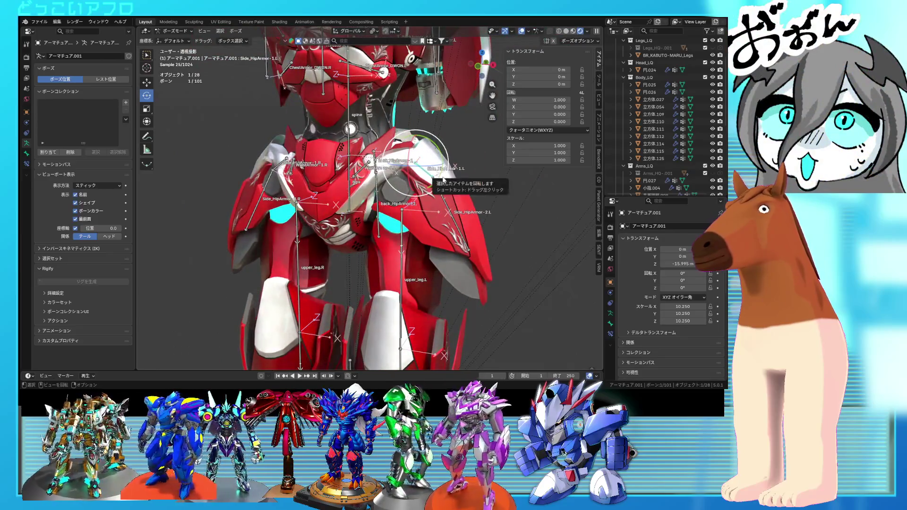
Test-swing Side_HipArmor-1.L, cancel it, then tilt Side_HipArmor-2.L slightly upward.
{"action": "left_click_drag", "start_coordinate": [442, 157], "coordinate": [461, 122]}
{"action": "key", "text": "Escape"}
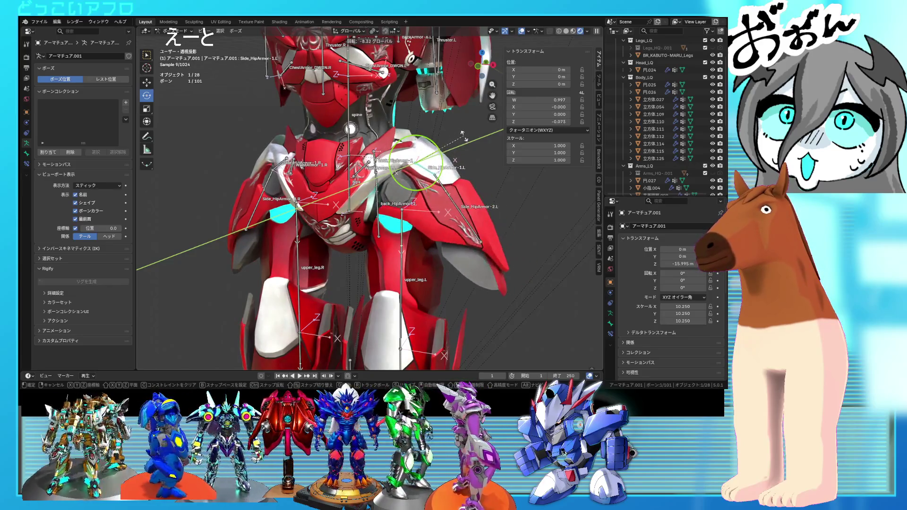
{"action": "mouse_move", "coordinate": [451, 199]}
{"action": "left_mouse_down"}
{"action": "mouse_move", "coordinate": [473, 176]}
{"action": "mouse_move", "coordinate": [466, 203]}
{"action": "mouse_move", "coordinate": [487, 203]}
{"action": "left_mouse_up"}
{"action": "left_click_drag", "start_coordinate": [436, 180], "coordinate": [440, 140]}
{"action": "mouse_move", "coordinate": [451, 144]}
{"action": "middle_mouse_down"}
{"action": "mouse_move", "coordinate": [487, 172]}
{"action": "mouse_move", "coordinate": [343, 195]}
{"action": "middle_mouse_up"}
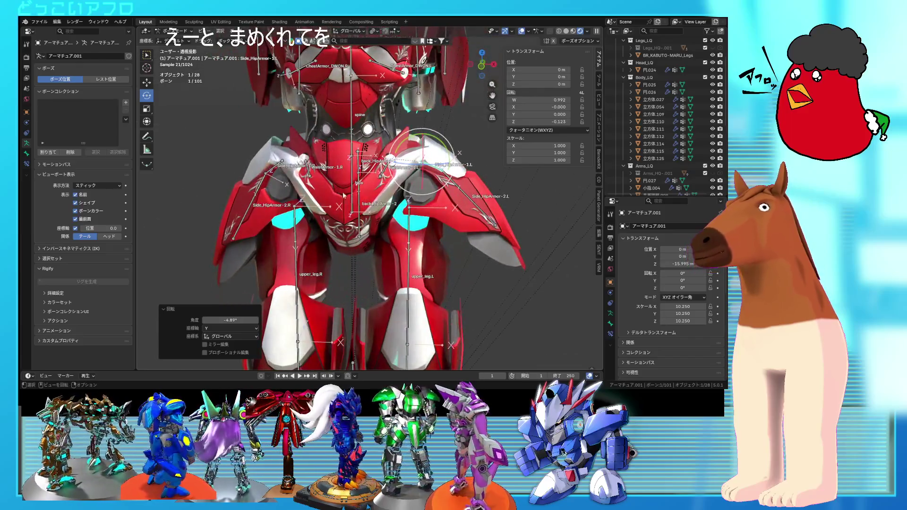
Test-rotate Side_HipArmor-2.R, reset it, then nudge it 0.894° about Y.
{"action": "left_click", "coordinate": [272, 161]}
{"action": "left_click_drag", "start_coordinate": [301, 145], "coordinate": [318, 149]}
{"action": "key", "text": "ctrl+z"}
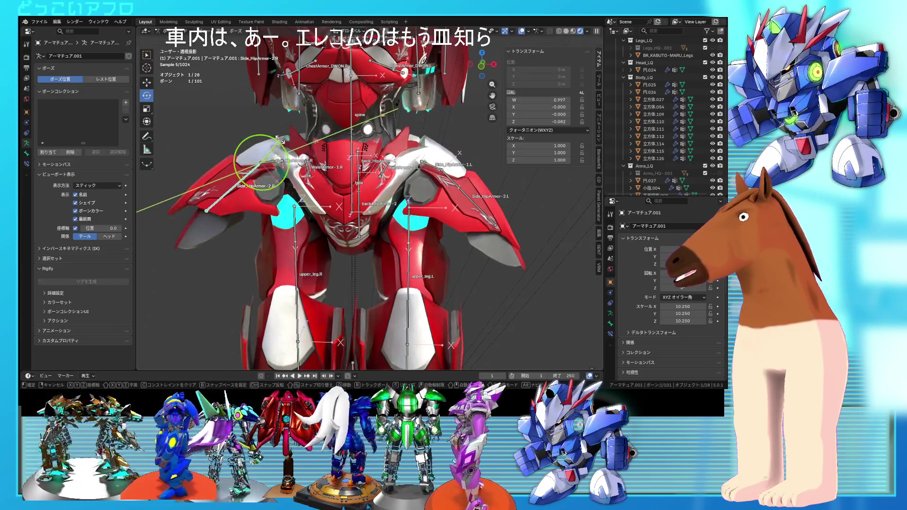
{"action": "left_click_drag", "start_coordinate": [284, 148], "coordinate": [285, 149]}
{"action": "mouse_move", "coordinate": [386, 269]}
{"action": "middle_mouse_down"}
{"action": "mouse_move", "coordinate": [356, 253]}
{"action": "mouse_move", "coordinate": [333, 261]}
{"action": "middle_mouse_up"}
{"action": "middle_click_drag", "start_coordinate": [333, 261], "coordinate": [403, 278]}
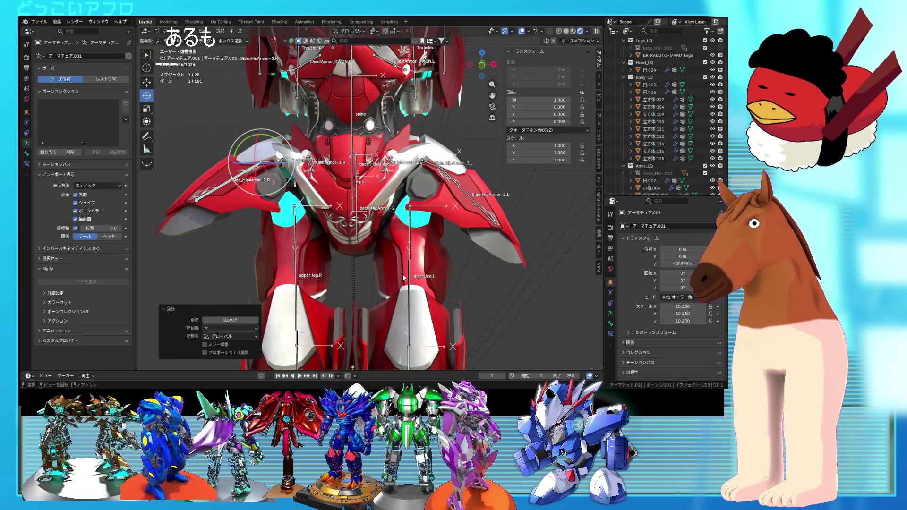